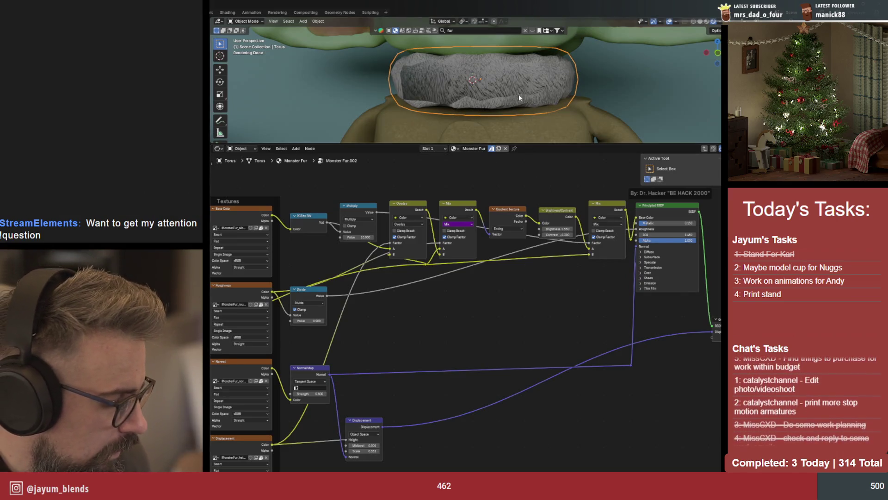
Move the fur torus slightly down on Z, briefly selecting a patch of its edges in Edit Mode
key("g")
key("z")
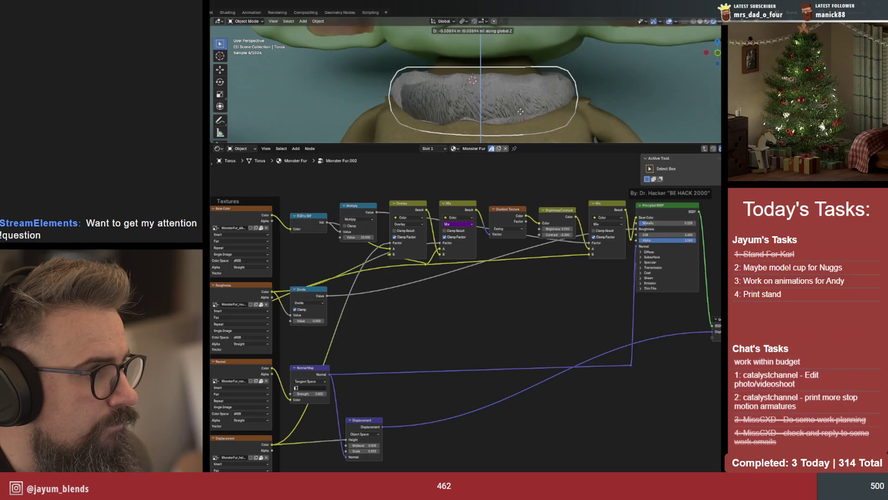
left_click(521, 98)
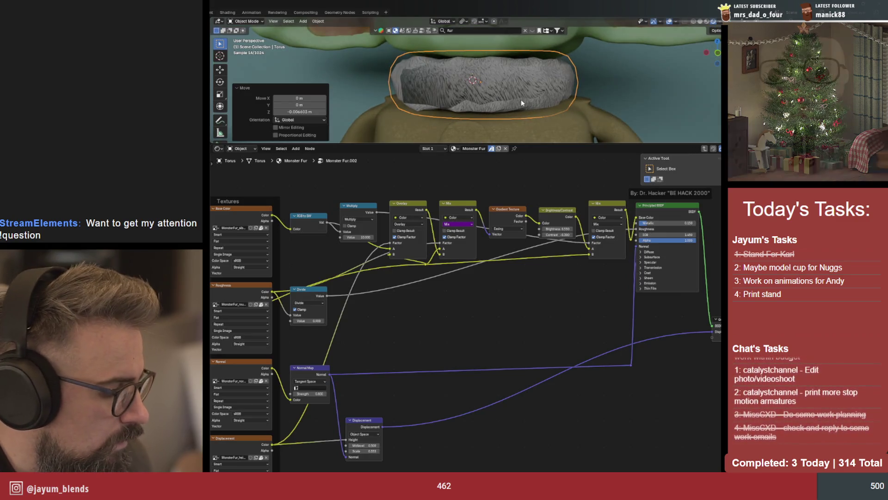
key("Tab")
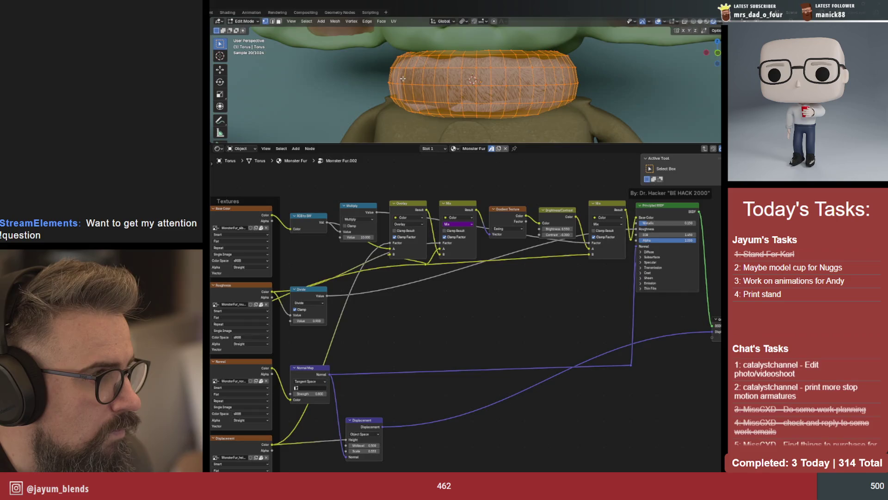
left_click_drag(460, 91, 460, 90)
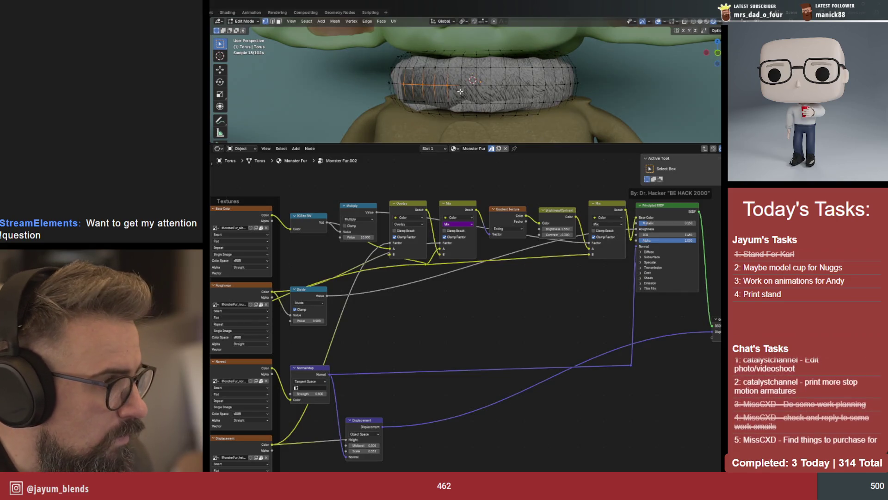
key("Tab")
scroll(303, 328, "down", 2)
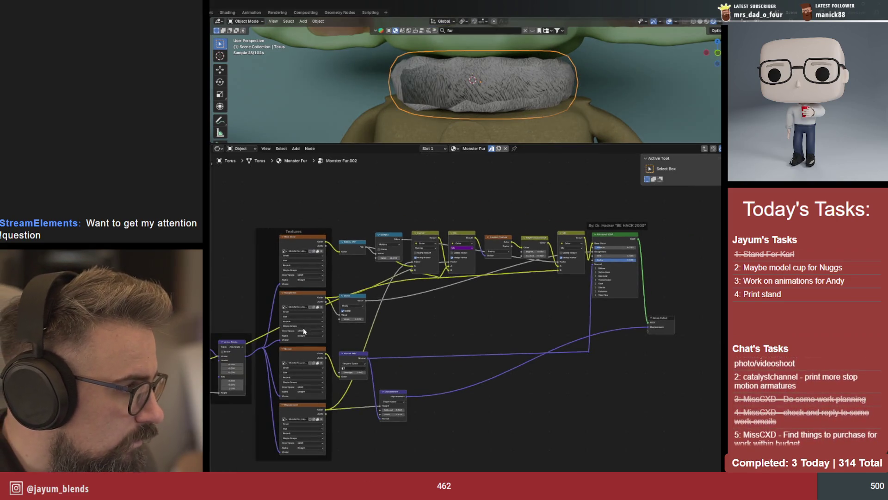
Frame the Mapping node group and reconnect the Texture Coordinate UV output to the Mapping Vector input
middle_click_drag(304, 327, 505, 291)
scroll(342, 331, "up", 3)
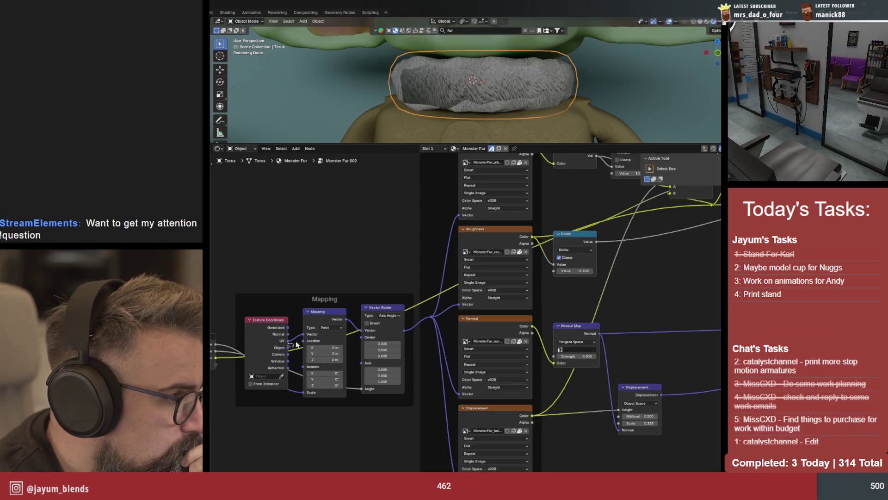
mouse_move(302, 337)
left_mouse_down()
mouse_move(296, 343)
mouse_move(302, 338)
left_mouse_up()
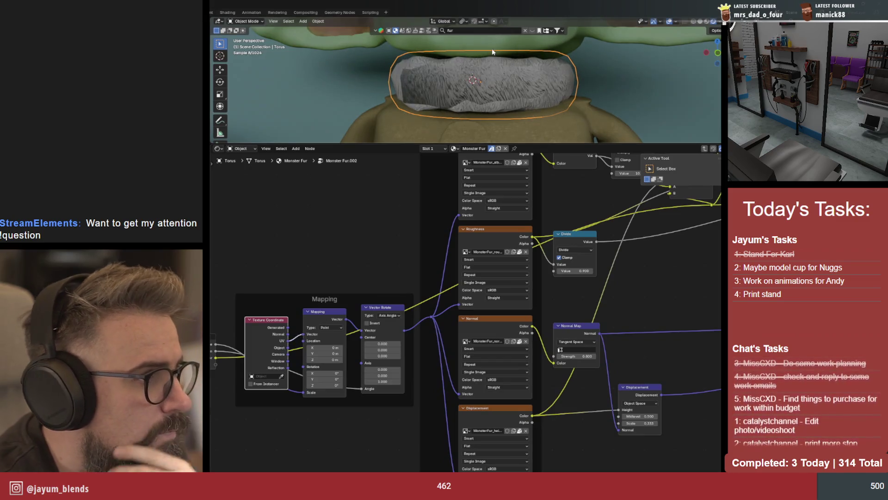
Unwrap the whole torus mesh, trying angle-based and then Conformal methods
key("Tab")
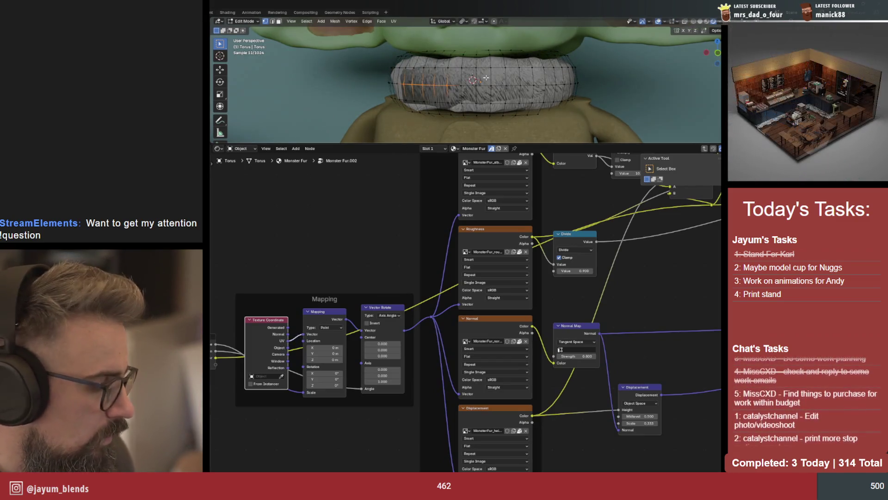
key("a")
left_click(394, 23)
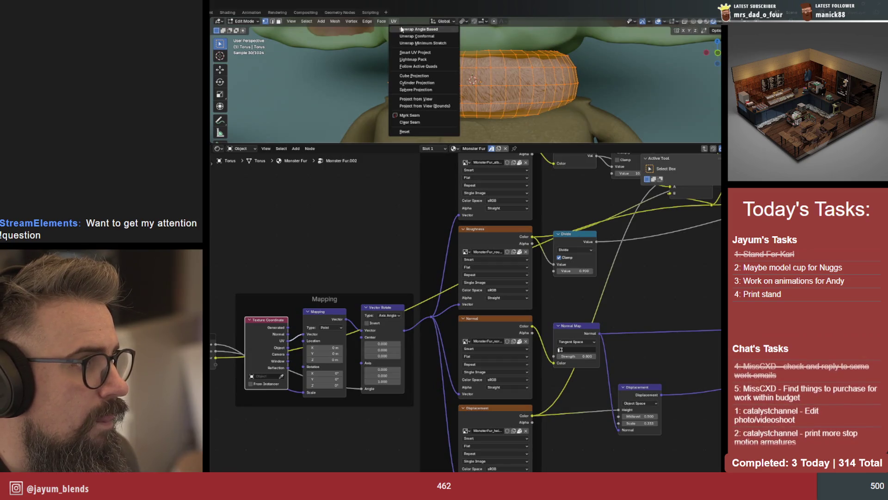
left_click(402, 30)
left_click(394, 21)
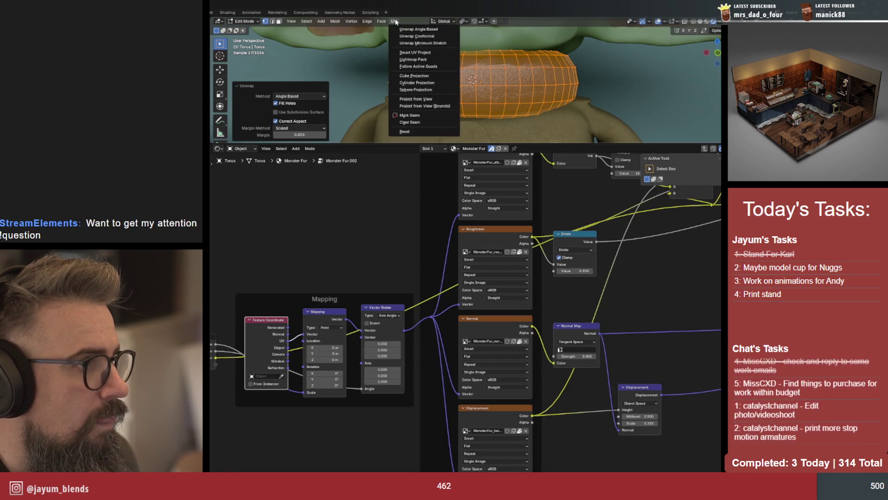
left_click(401, 35)
Try Smart UV Project, undo it, project the UVs from view instead, then look through the camera
left_click(394, 21)
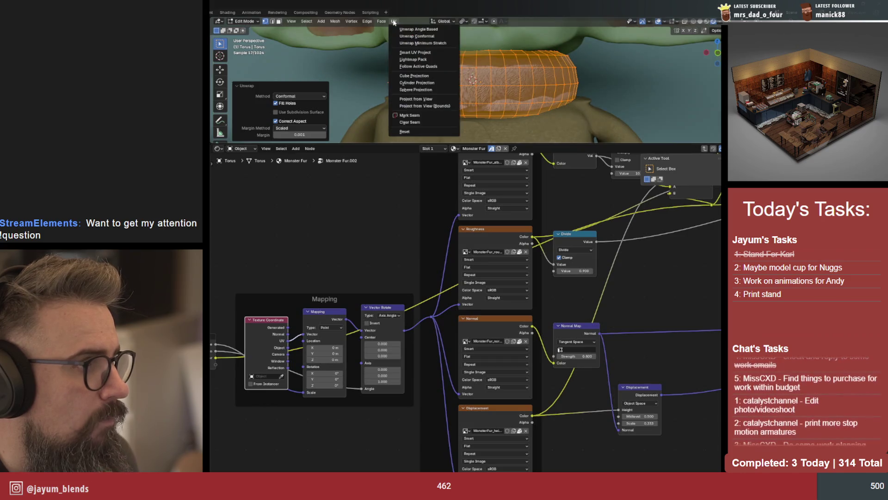
left_click(402, 51)
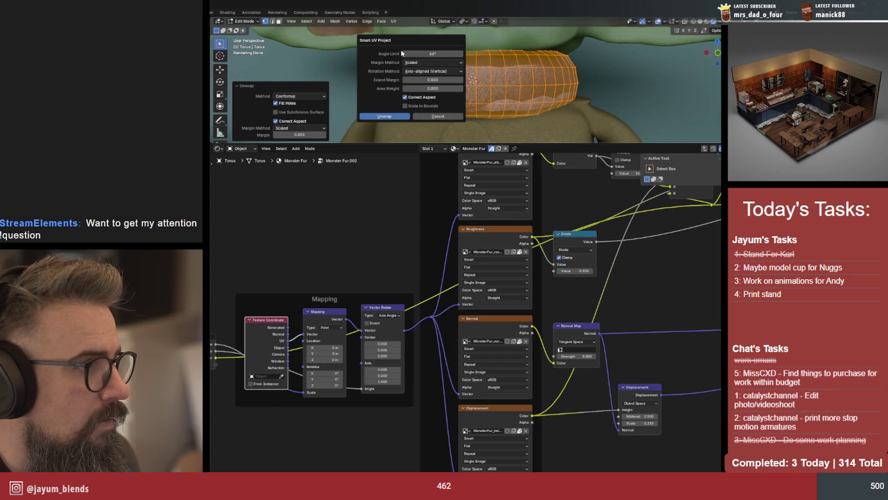
left_click(400, 119)
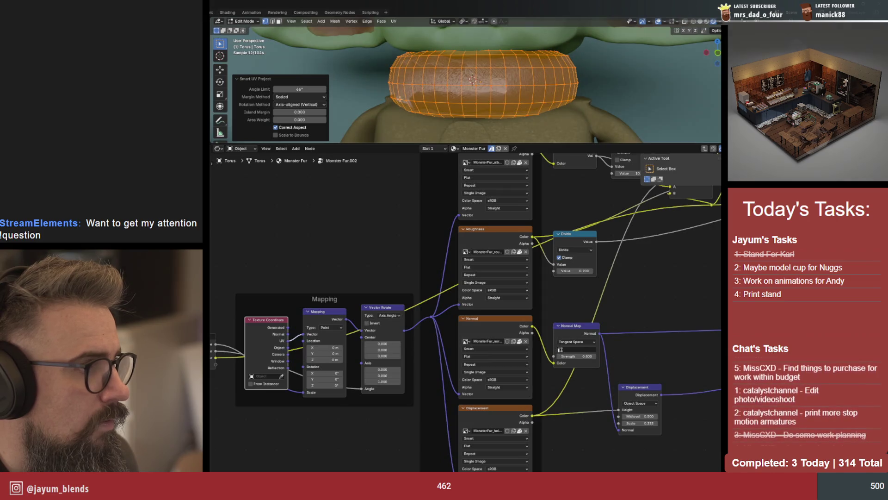
key("ctrl+z")
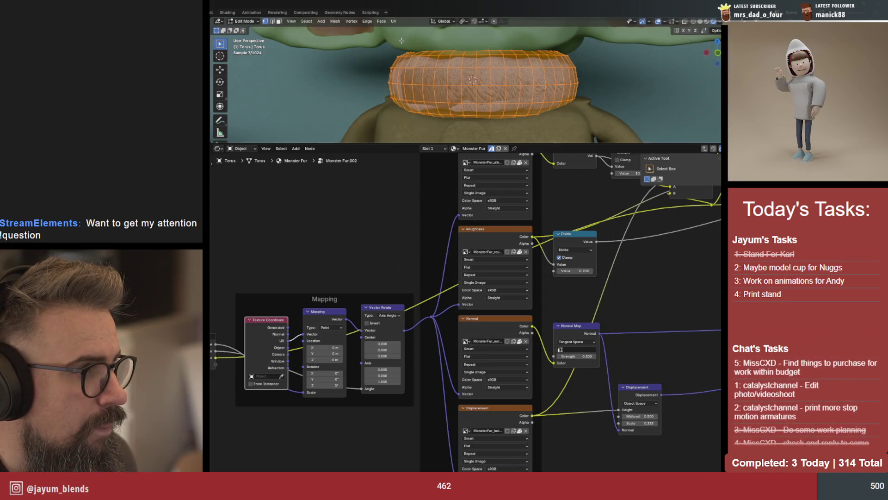
left_click(394, 21)
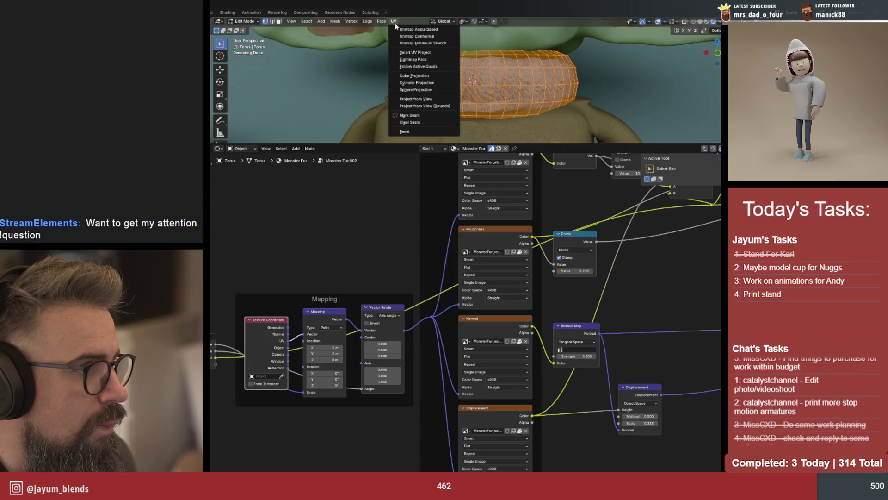
left_click(408, 100)
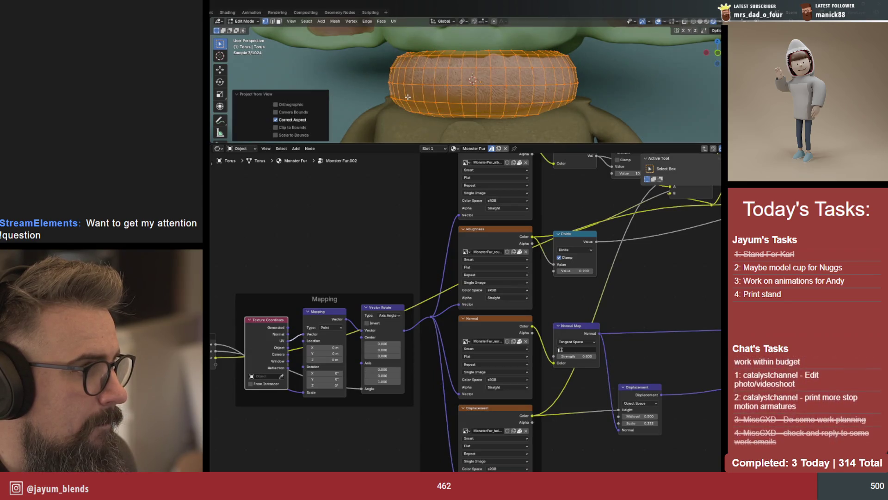
key("KP_0")
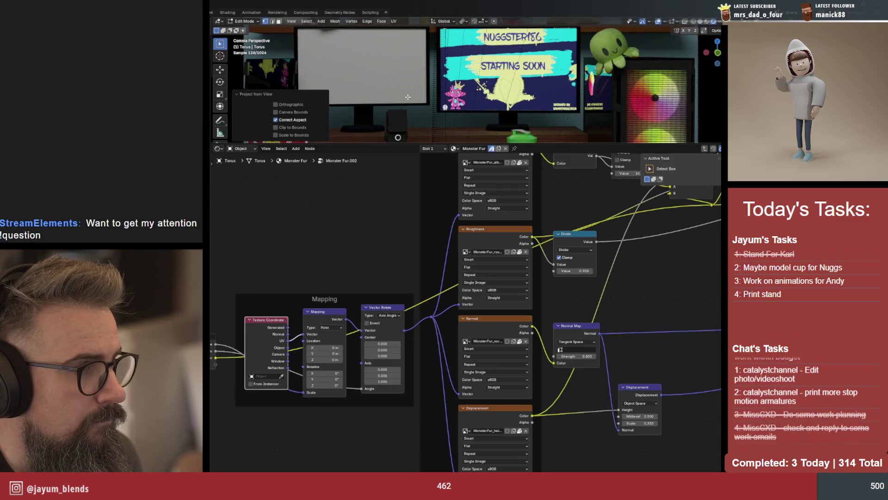
scroll(492, 53, "down", 3)
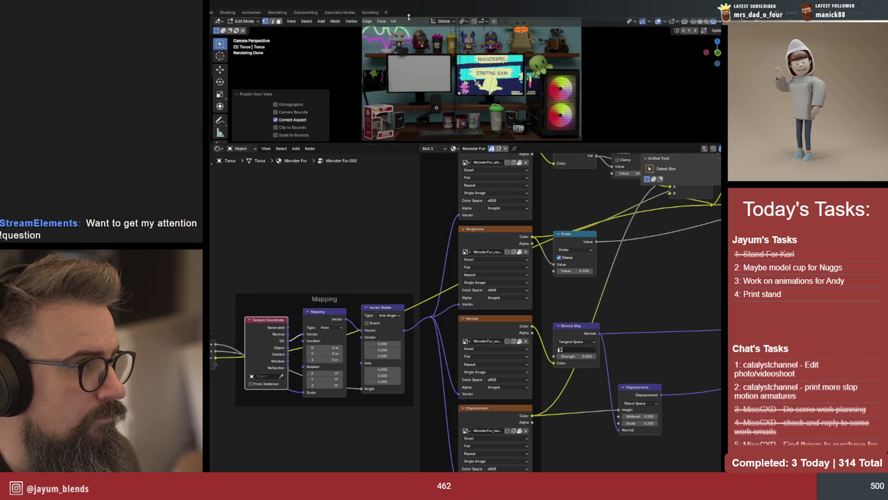
Re-project the torus UVs from the camera view fitted to camera bounds, and enlarge the 3D view
left_click(394, 22)
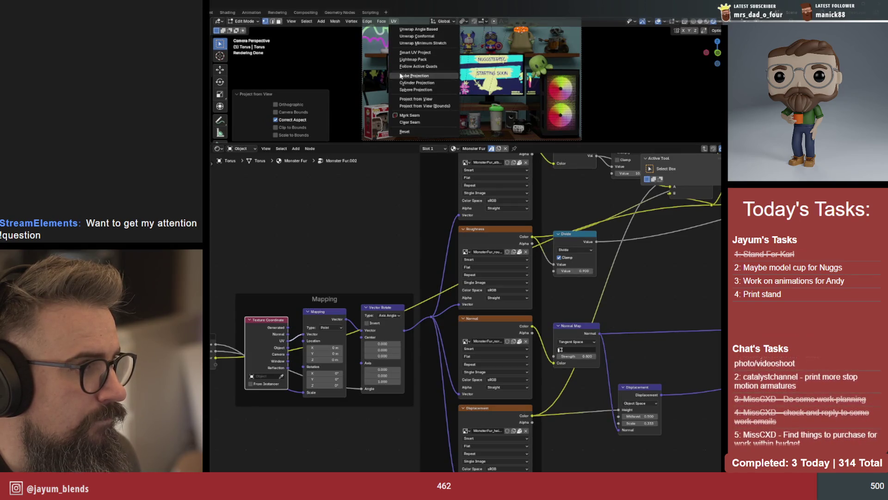
left_click(402, 97)
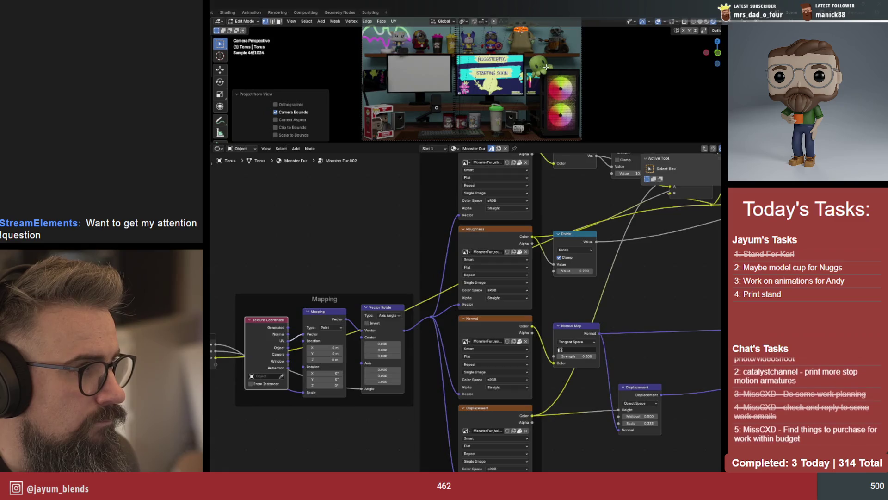
left_click_drag(535, 145, 529, 310)
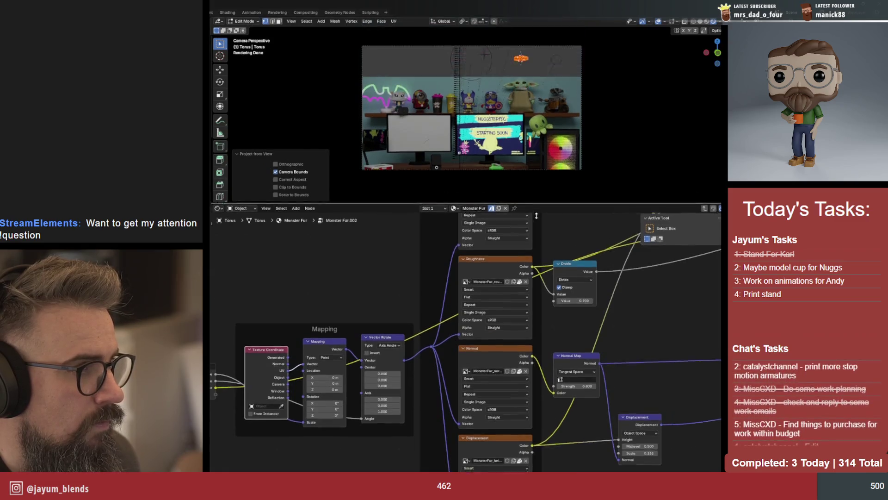
Return to Object Mode, fill the enlarged viewport with the camera frame and select the back wall
key("Tab")
key("Home")
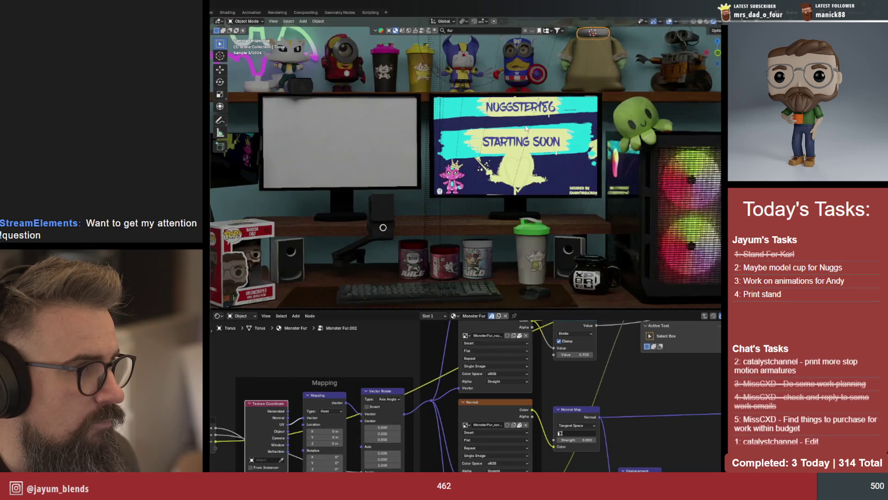
scroll(428, 267, "down", 2)
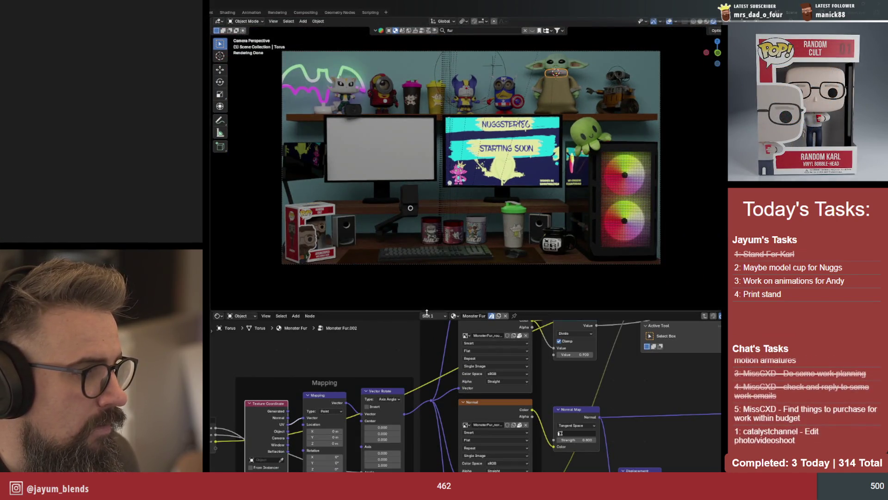
left_click_drag(427, 312, 427, 413)
scroll(417, 292, "down", 2)
scroll(414, 290, "up", 2)
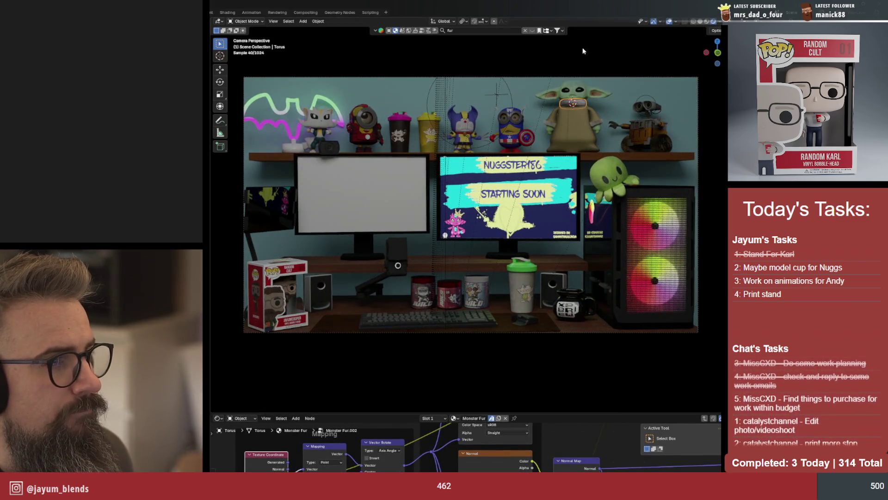
left_click(598, 81)
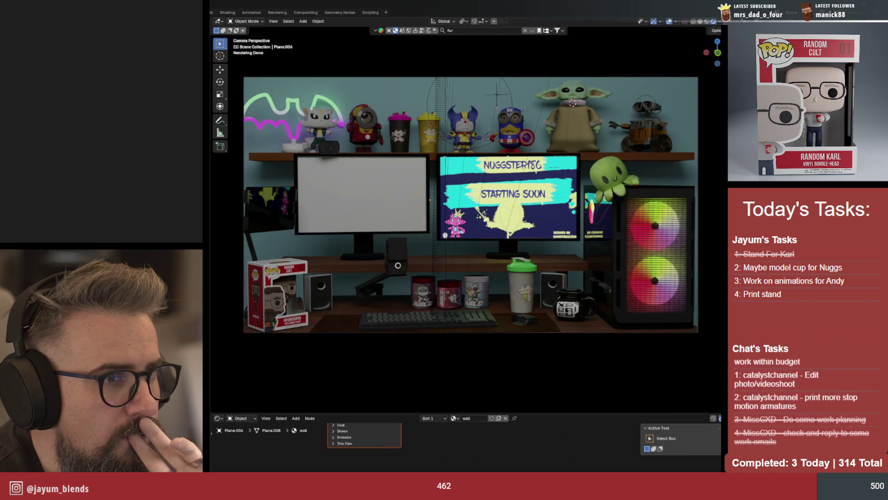
Unhide all objects with Alt+H and inspect the materials on Grogu's collar torus, fur piece and the wall
left_click(497, 92)
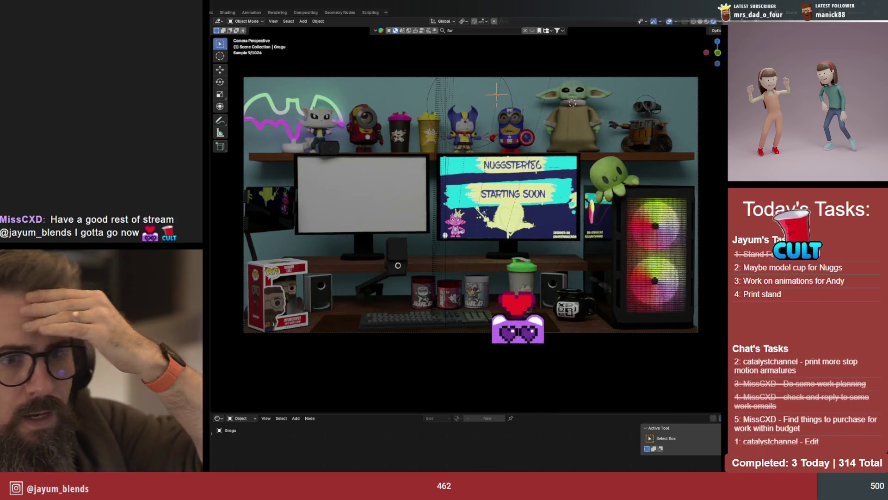
left_click(583, 103)
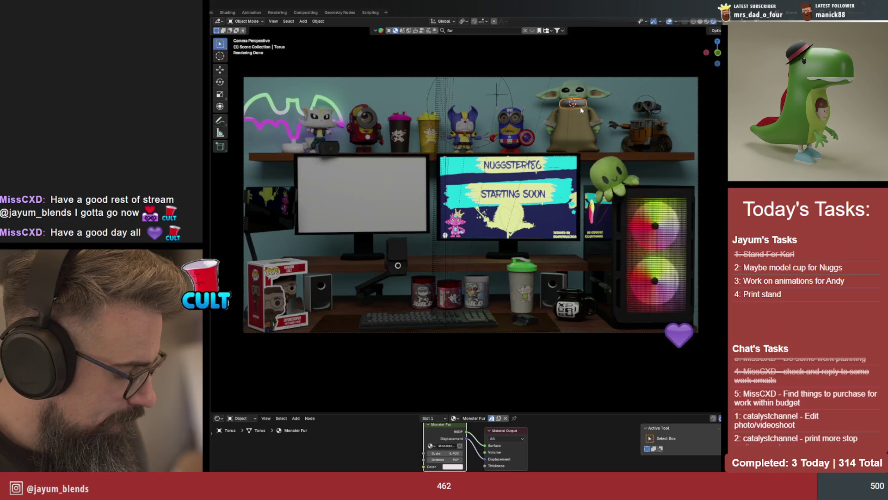
key("alt+h")
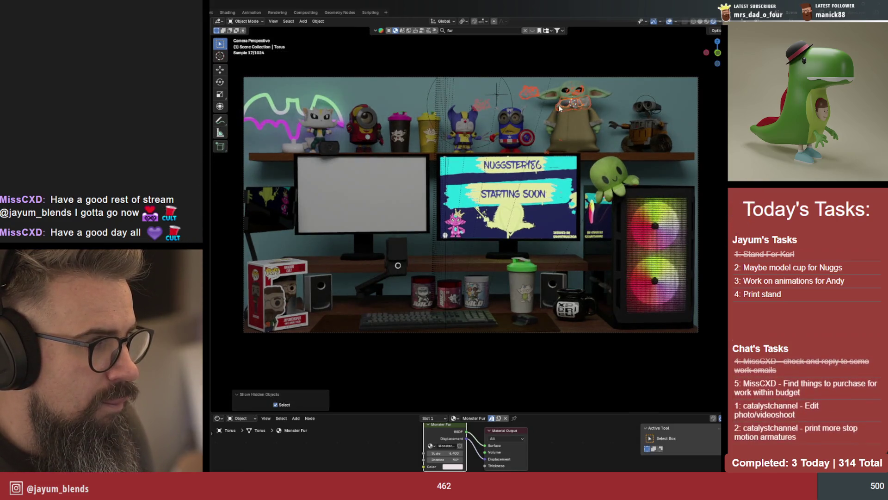
left_click(523, 96, "shift")
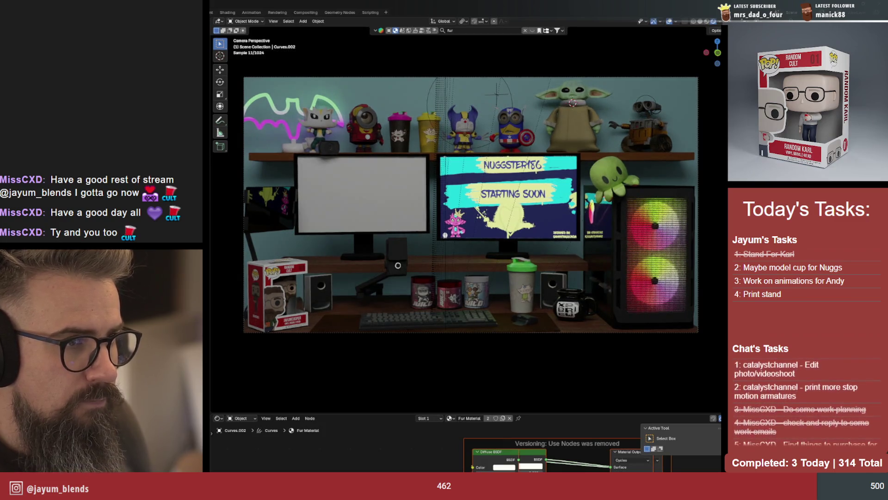
left_click(554, 66)
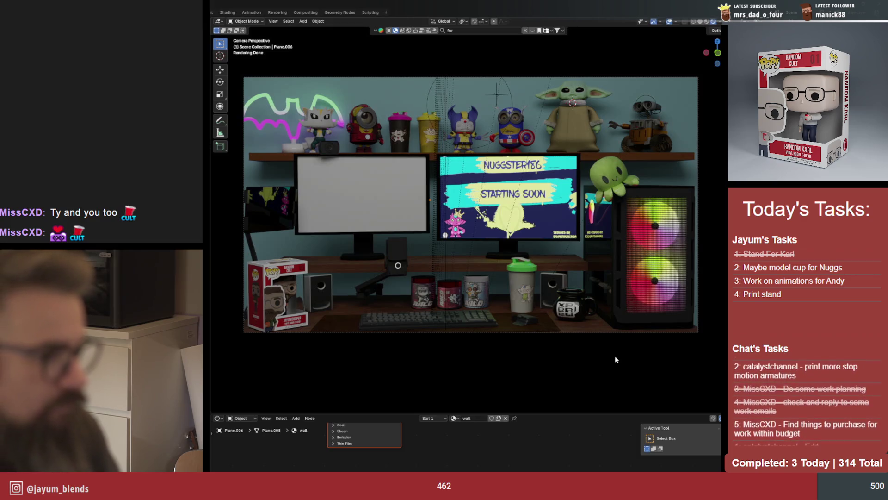
Frame and orbit the Funko box, return to camera view in solid shading and bring up the Add Mesh menu
left_click(297, 320)
key("KP_Decimal")
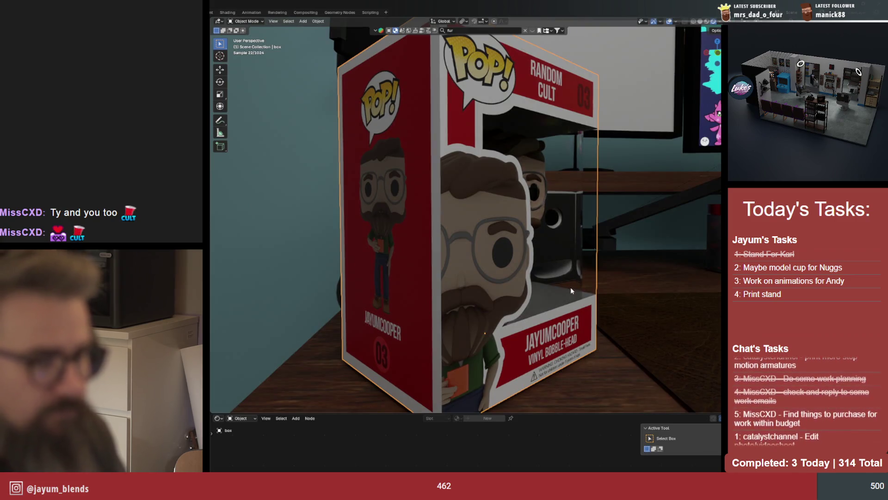
middle_click_drag(572, 292, 534, 292)
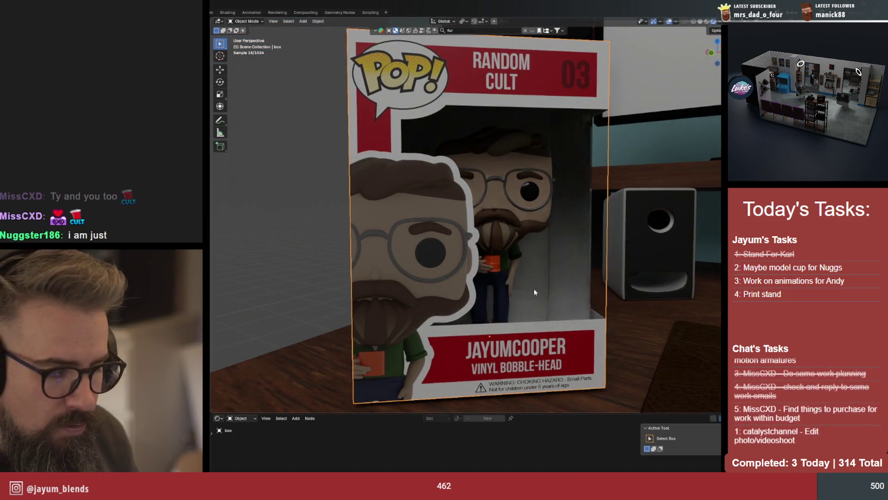
left_click(534, 288)
key("KP_0")
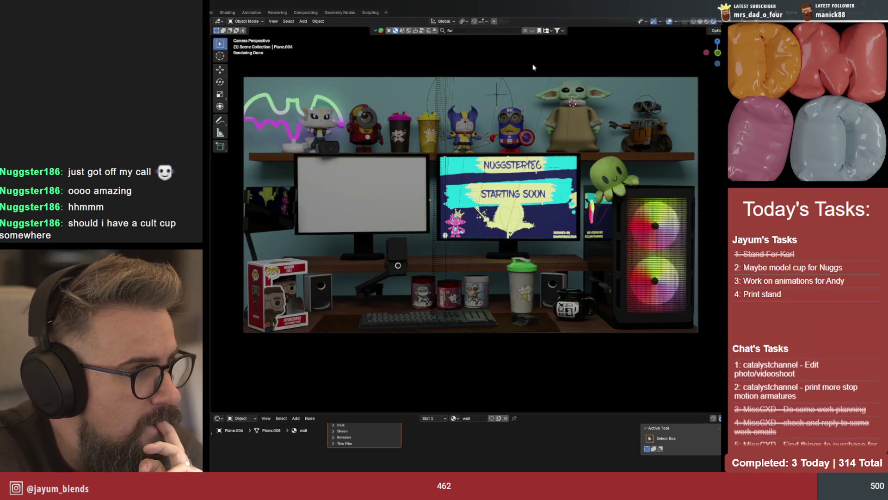
key("z")
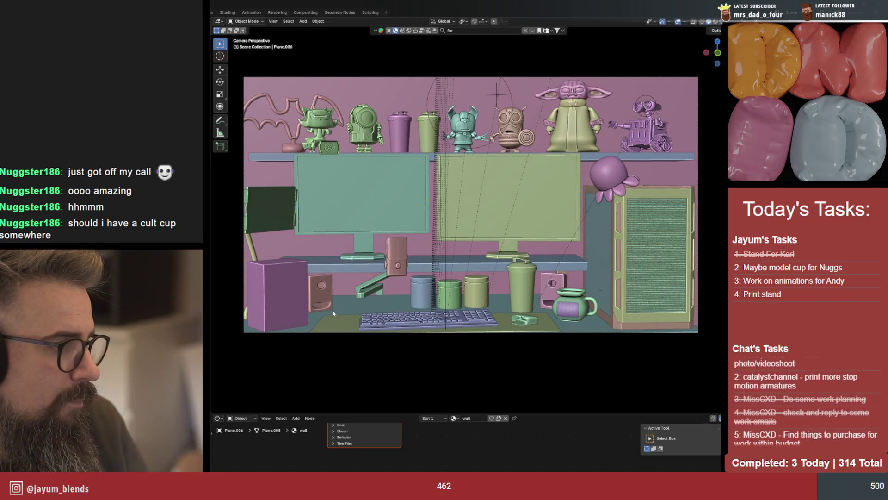
key("shift+a")
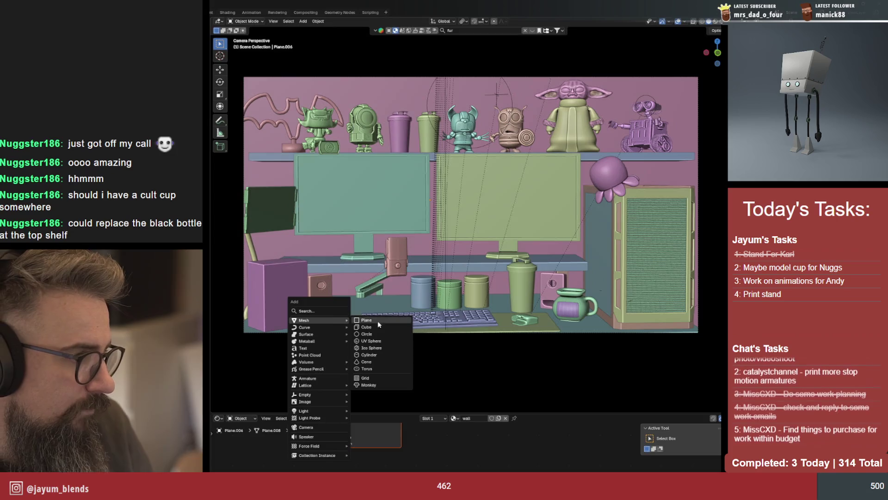
Add a small circle, extrude it up into a tapered cylinder and isolate it in local view
left_click(368, 334)
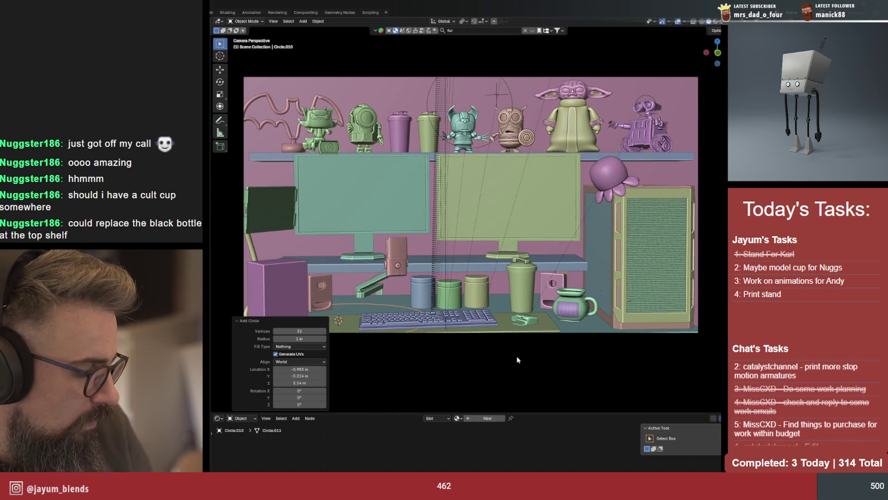
key("s")
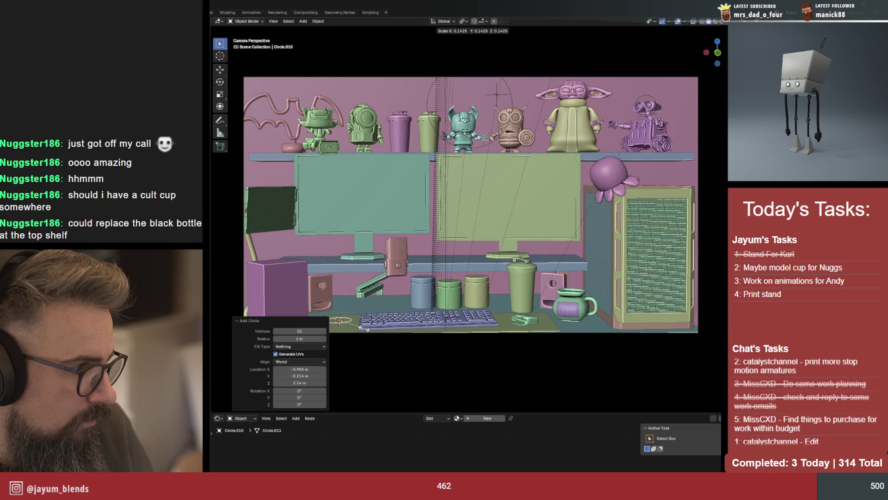
left_click(363, 330)
key("Tab")
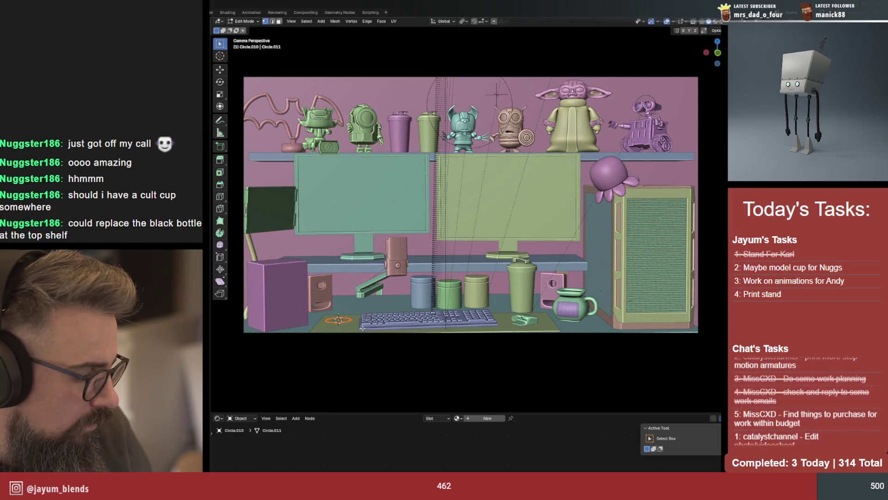
key("e")
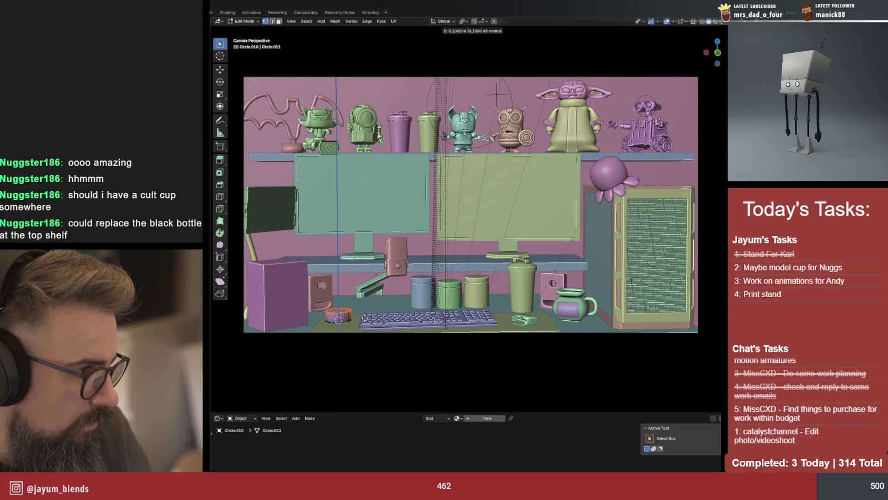
left_click(363, 306)
key("s")
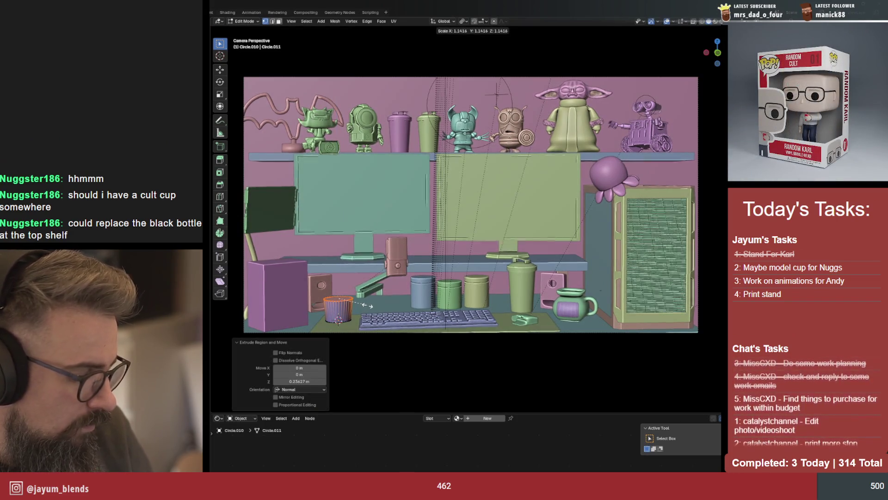
left_click(364, 306)
key("KP_Divide")
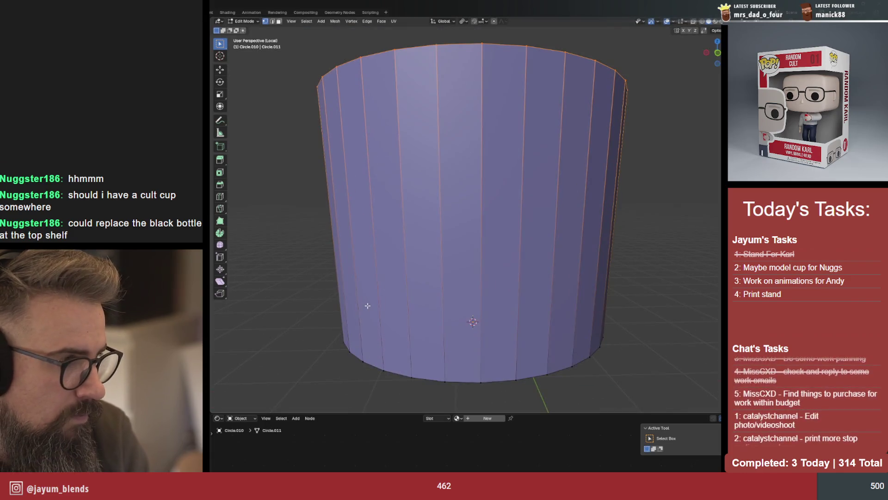
scroll(367, 305, "down", 2)
In front view raise the top edge twice along Z and widen it into a flared cup opening
key("KP_1")
scroll(374, 298, "down", 2)
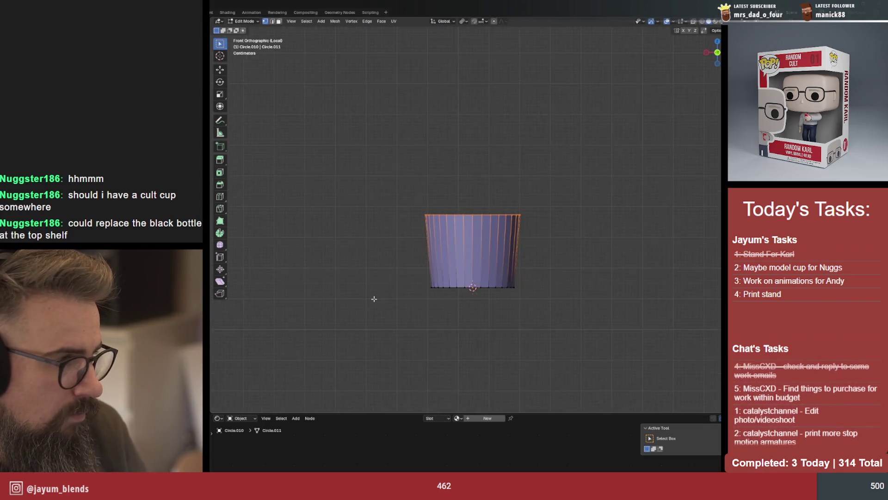
scroll(373, 299, "up", 2)
key("g")
key("z")
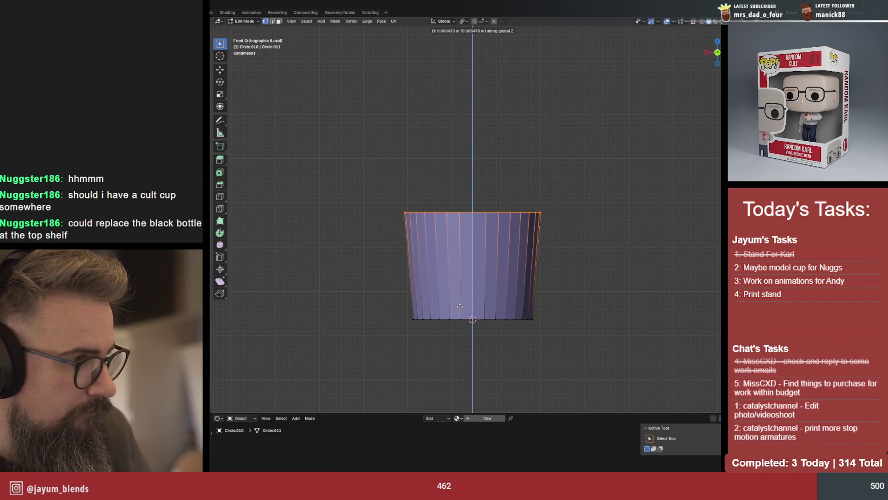
left_click(461, 294)
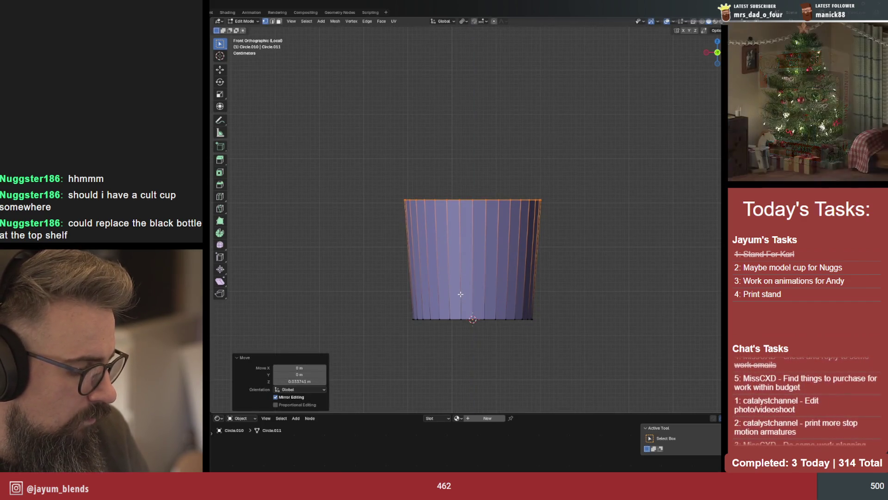
key("g")
key("z")
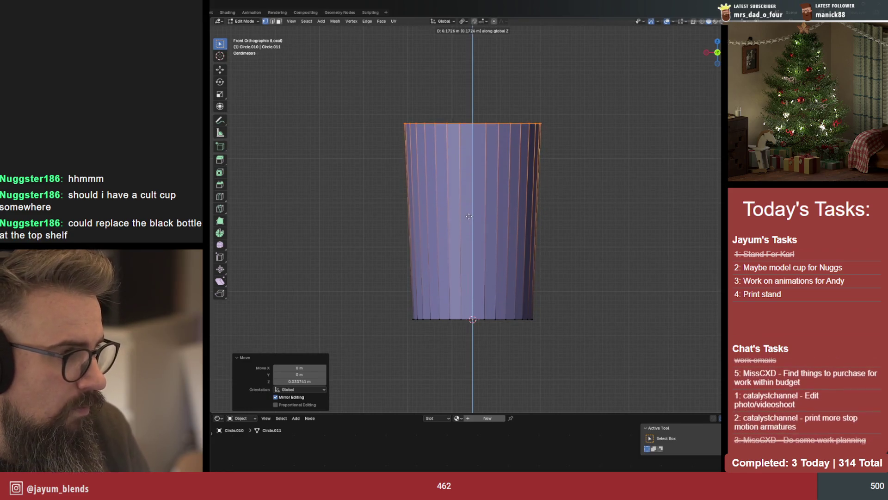
left_click(471, 215)
key("s")
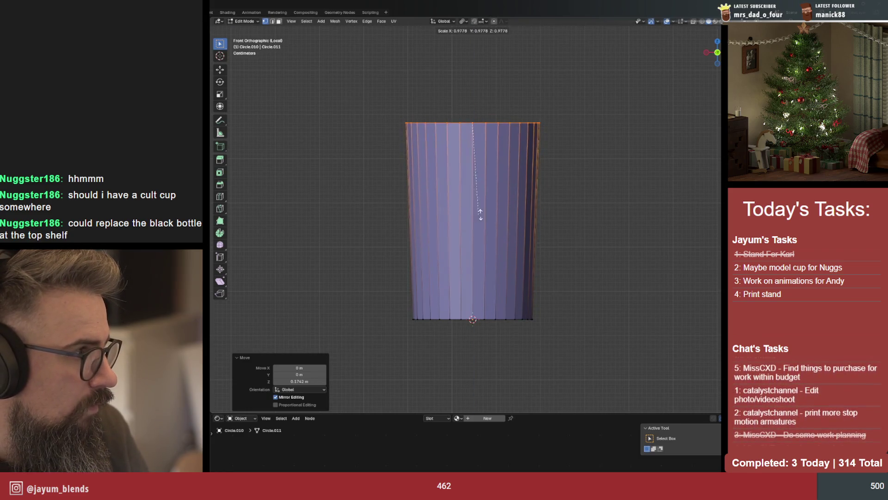
left_click(529, 211)
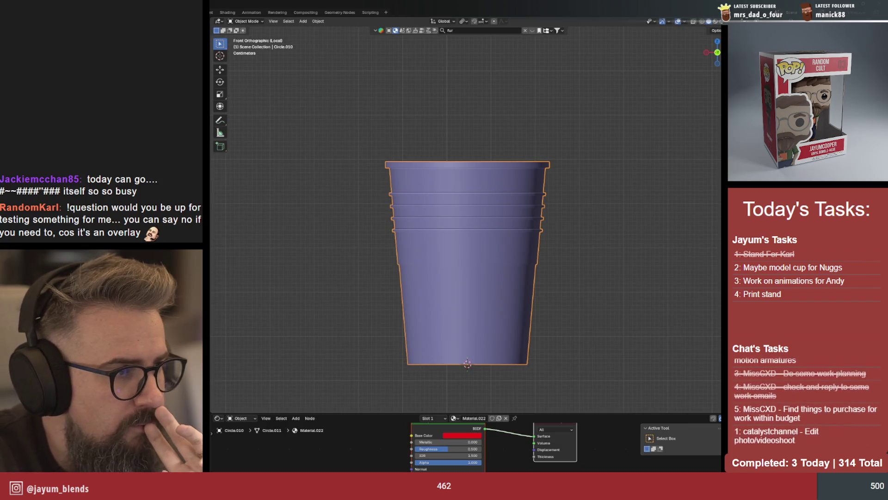
Select the cup's top rim edges in X-ray and give them a new second material slot, then leave Edit Mode
key("Tab")
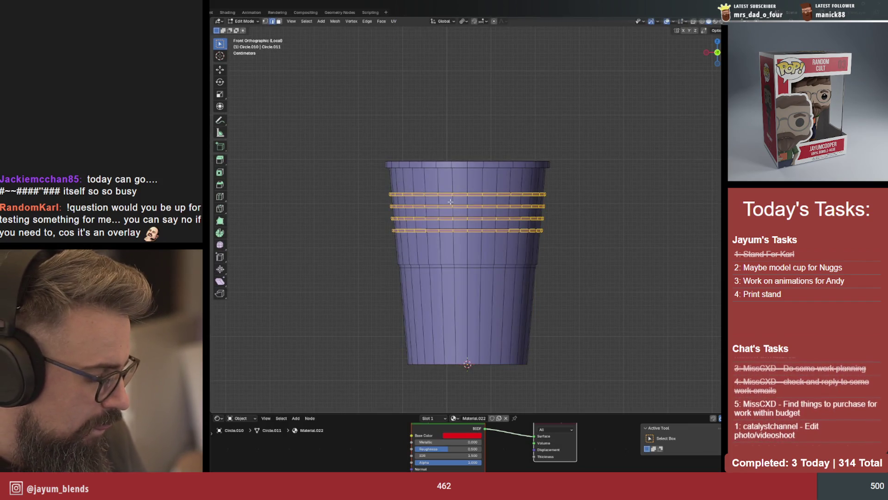
key("alt+z")
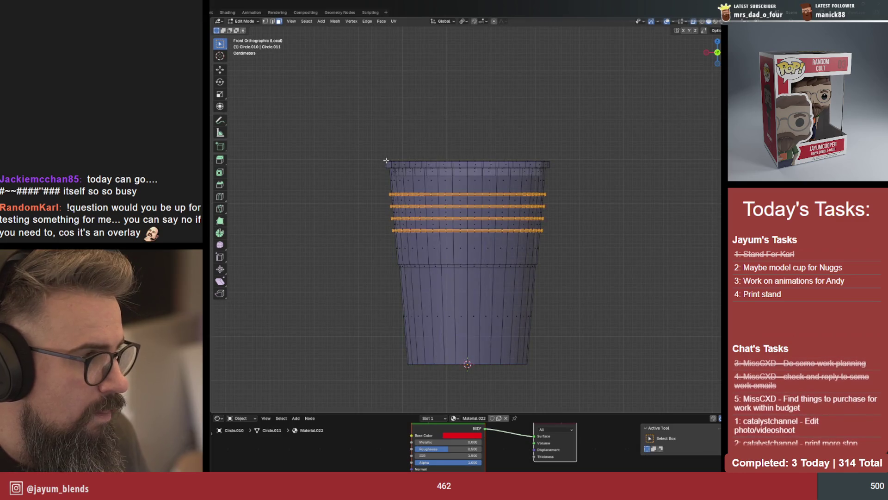
left_click_drag(382, 153, 562, 168)
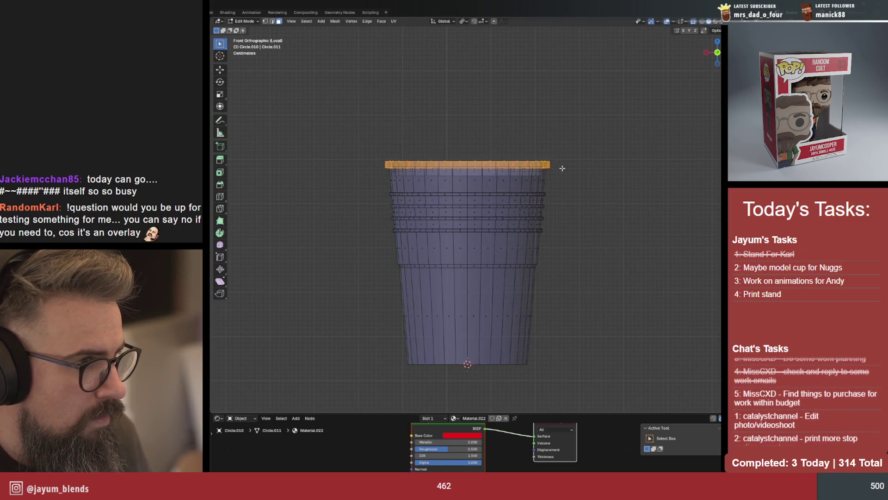
middle_click_drag(631, 210, 631, 240, "shift")
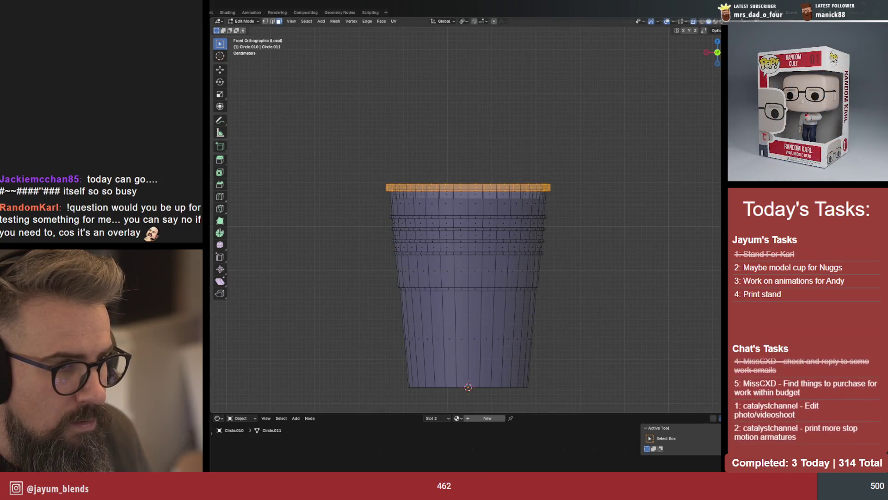
left_click(487, 418)
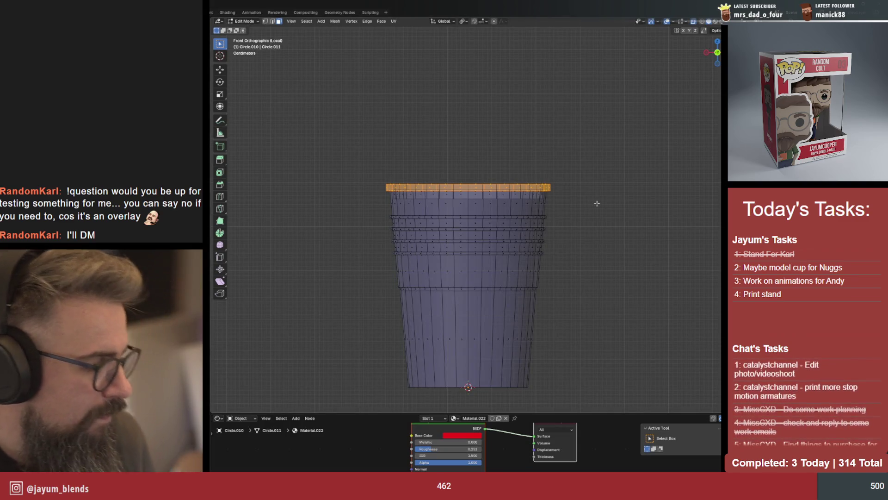
key("Tab")
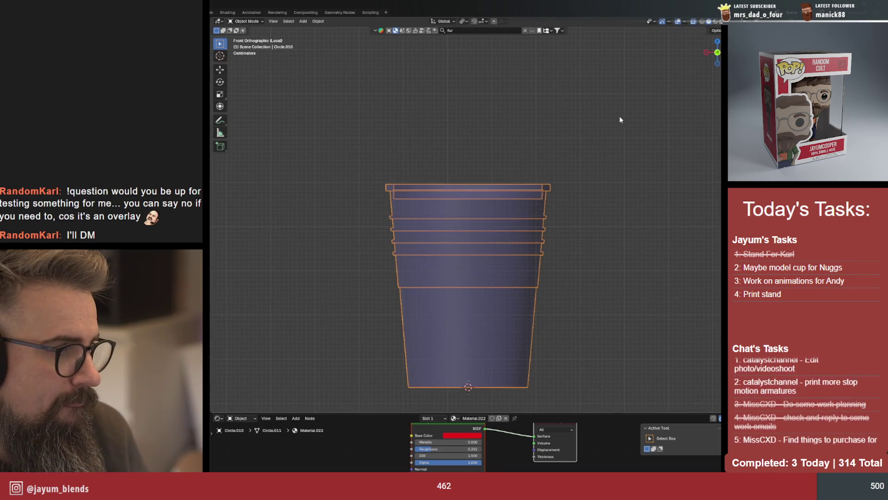
Preview the cup in rendered shading from above and select its inner wall face loop
key("z")
middle_click_drag(535, 274, 576, 264)
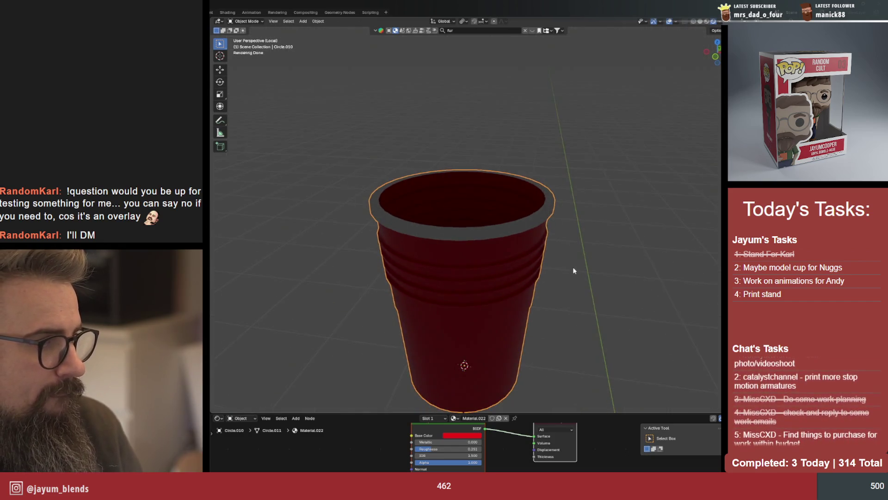
key("Tab")
left_click(402, 188)
left_click(401, 189, "alt")
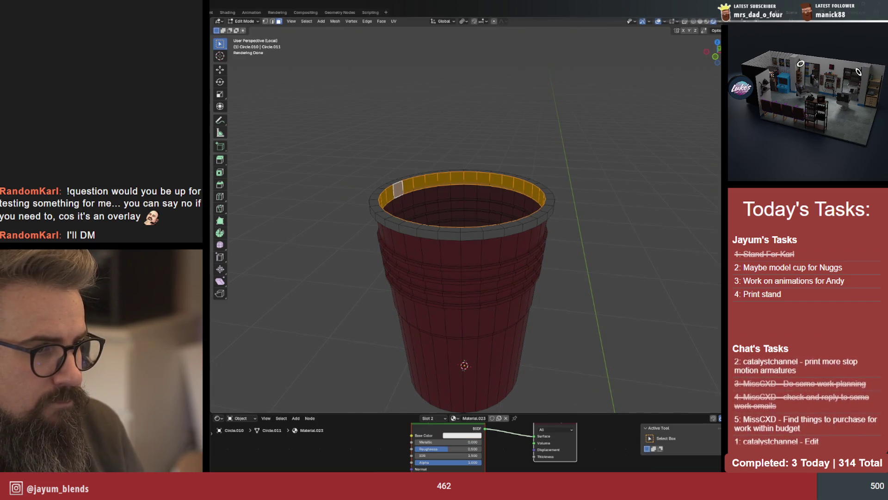
key("Tab")
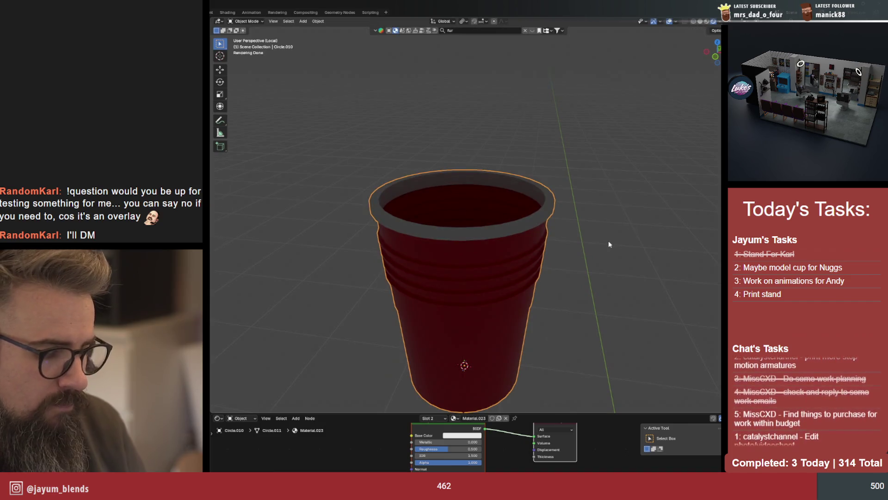
Exit local view to see the cup on the desk through the camera, then frame the cup up close again
key("KP_0")
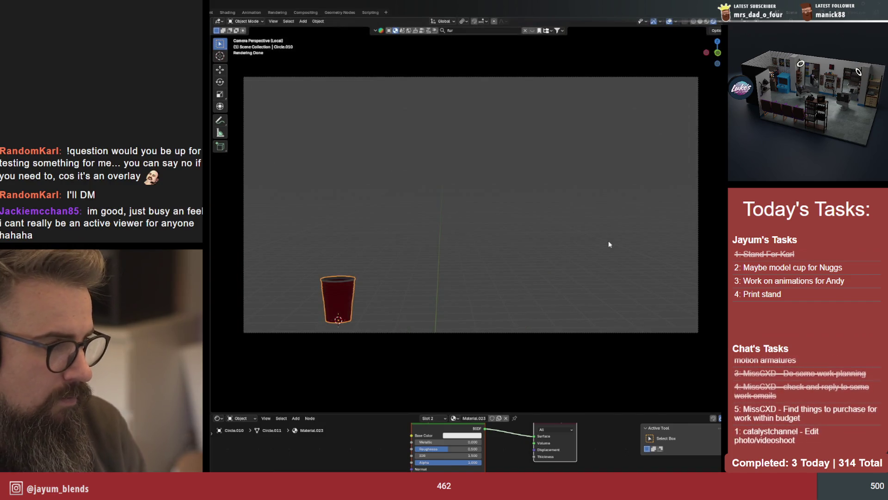
key("KP_Divide")
key("KP_0")
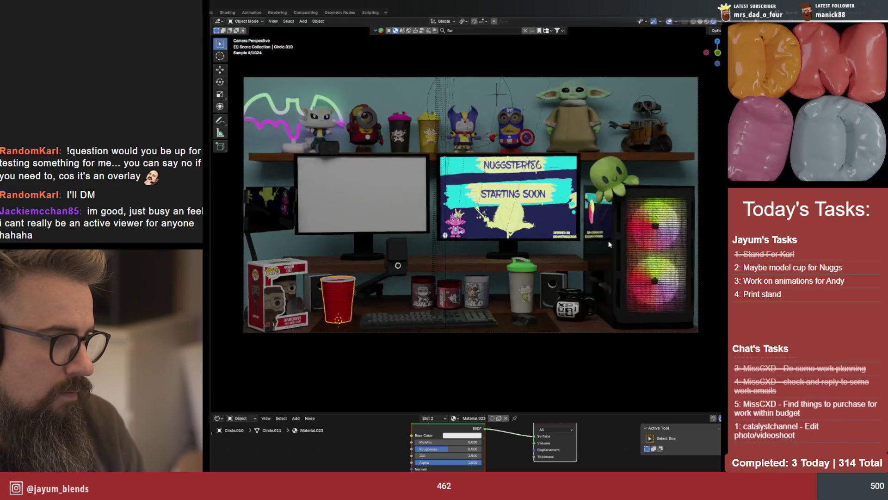
key("s")
left_click(409, 312)
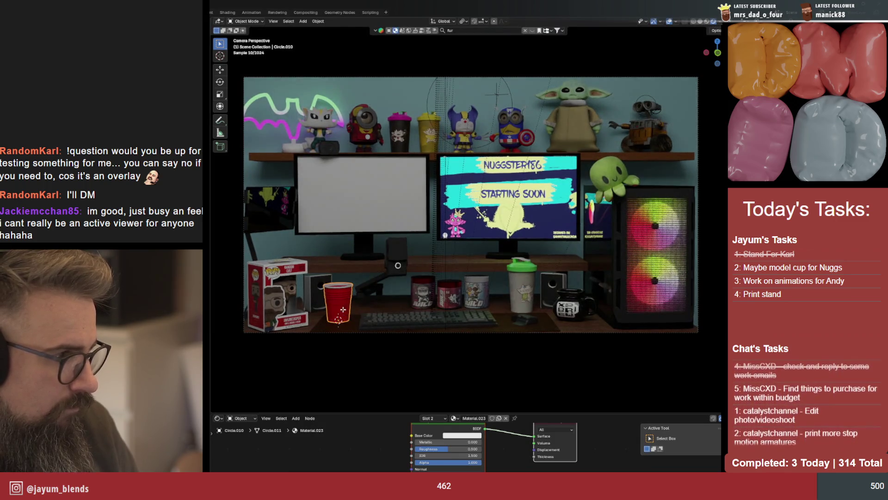
key("Tab")
key("KP_Decimal")
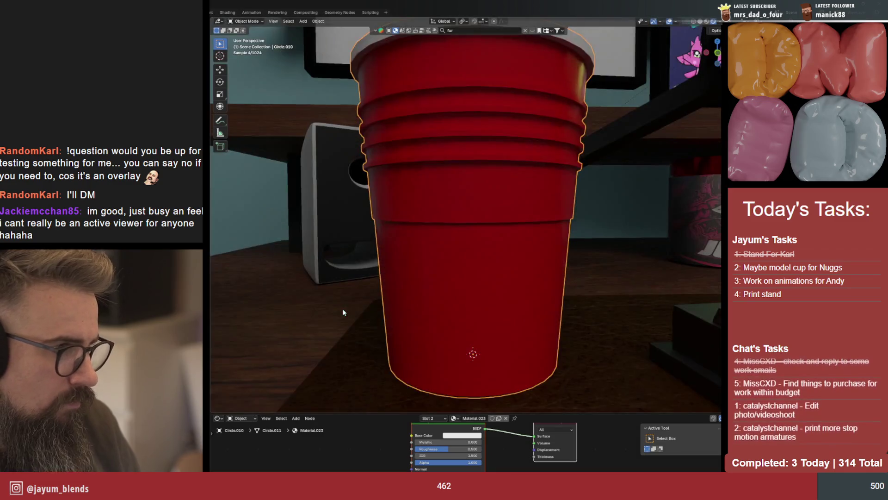
From a see-through front view, box-select the vertex ring partway down the cup's wall
key("KP_1")
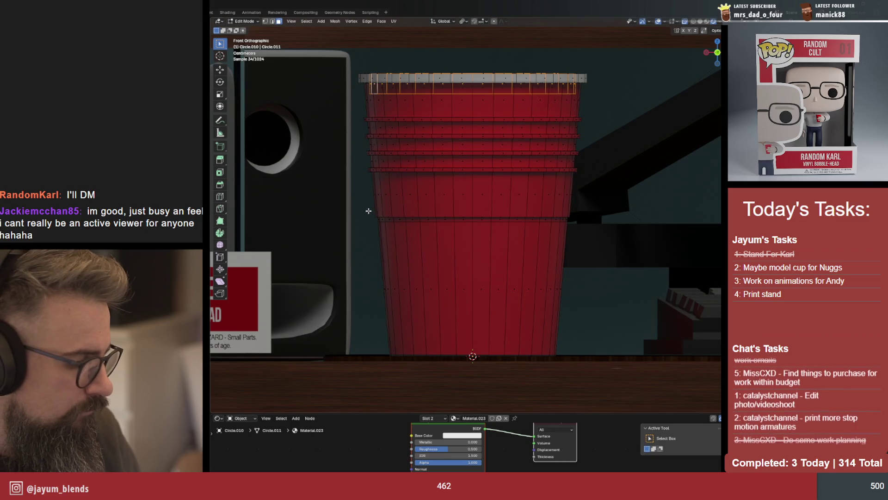
key("alt+a")
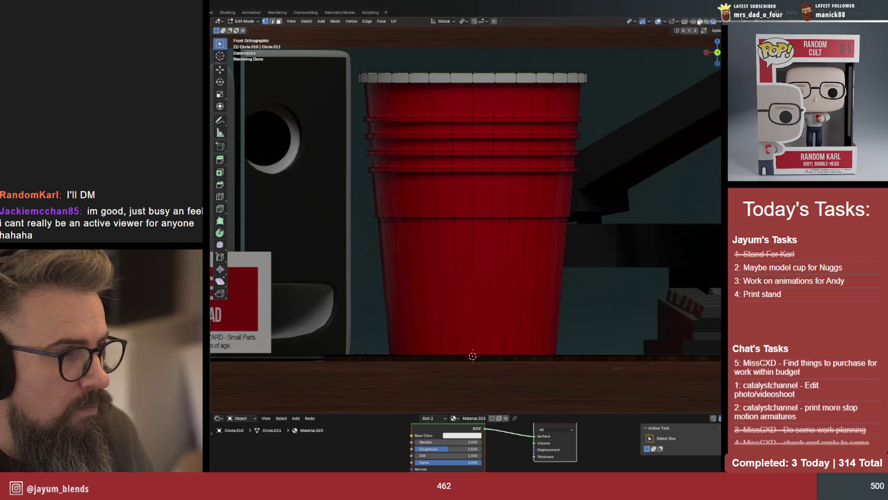
key("z")
key("alt+z")
left_click_drag(366, 208, 579, 218)
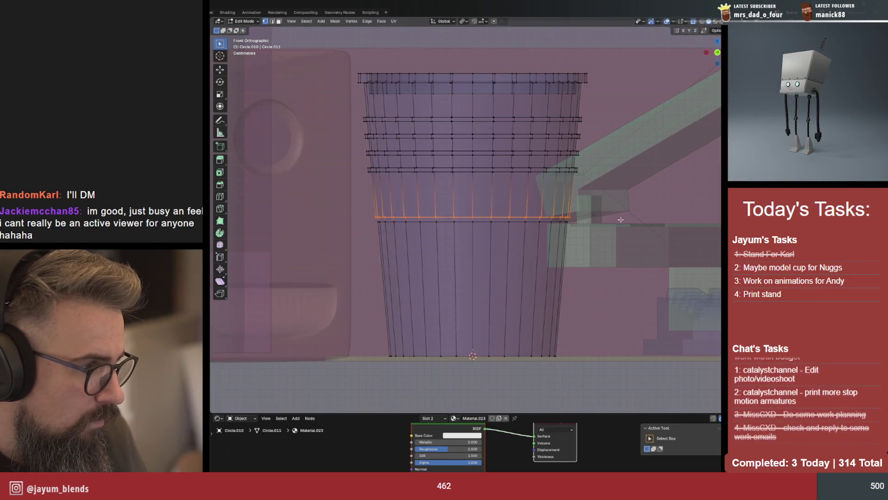
scroll(620, 220, "up", 2)
scroll(621, 220, "up", 2)
scroll(621, 219, "up", 1)
In edge mode, shrink one horizontal edge ring on the cup's wall slightly
middle_click_drag(620, 219, 483, 218)
key("2")
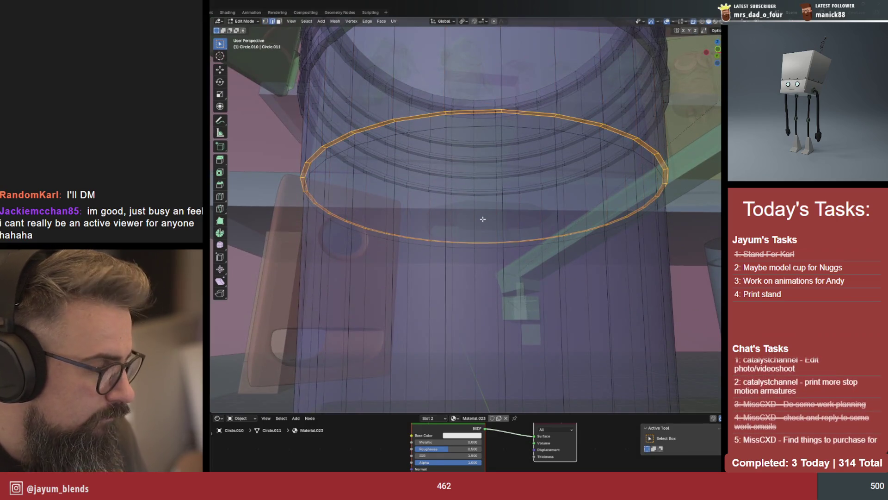
key("alt+a")
left_click(539, 238, "alt")
key("s")
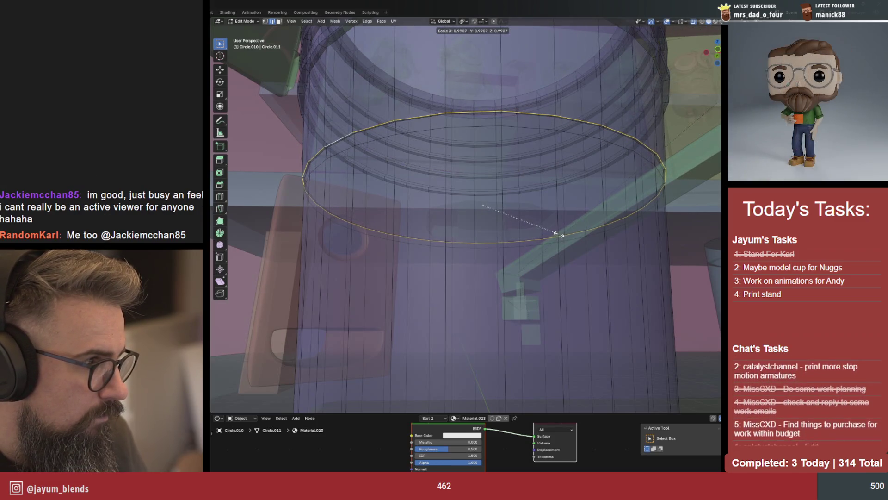
left_click(557, 235)
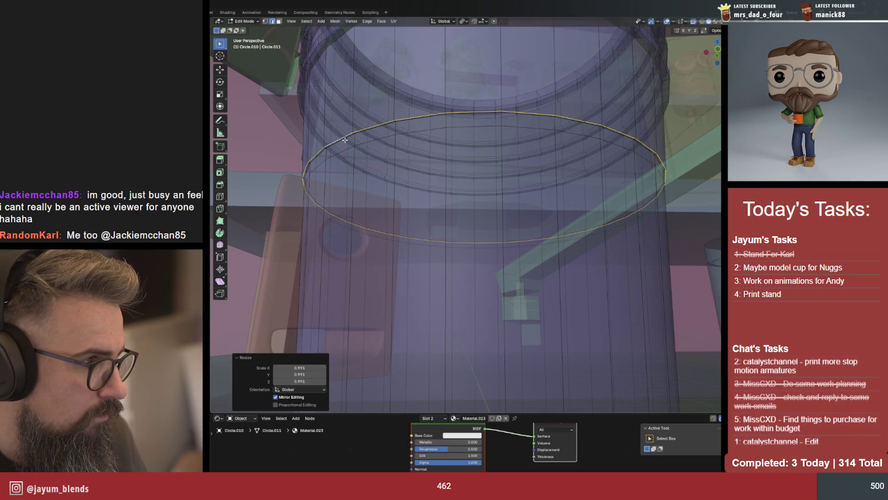
key("alt+a")
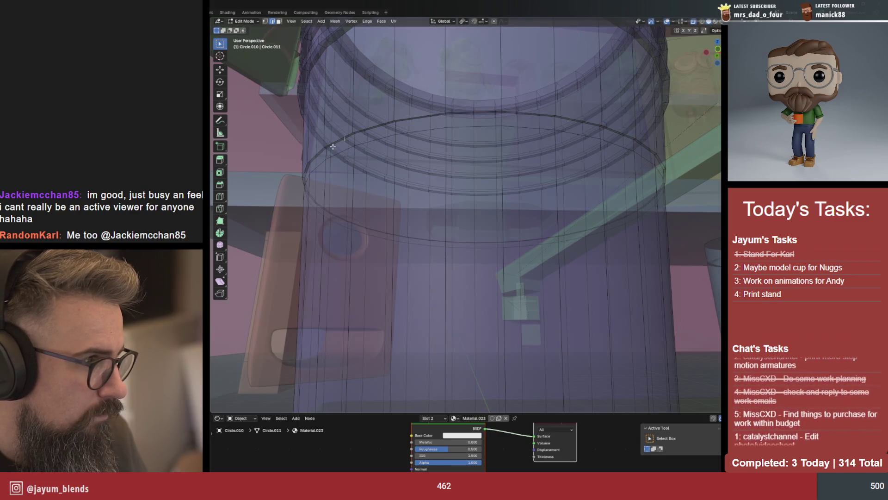
Rescale a second horizontal edge ring twice, ending slightly enlarged
left_click(318, 156, "alt")
left_click(320, 154, "alt")
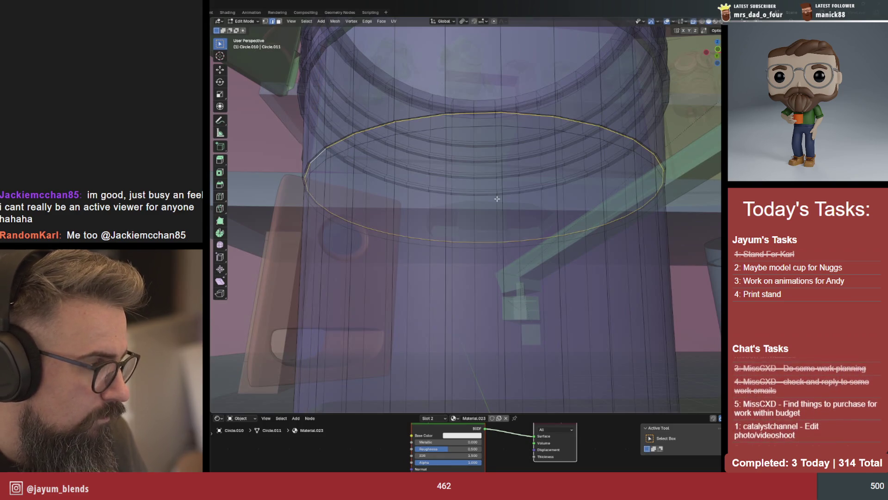
key("s")
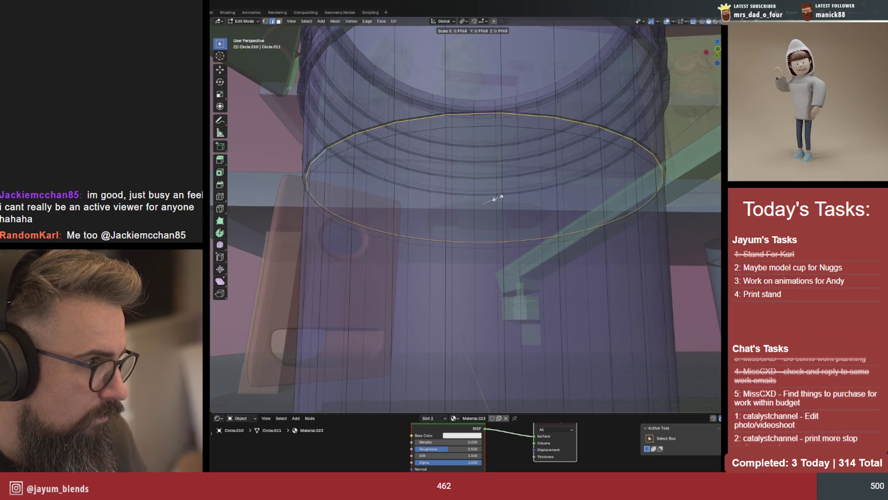
left_click(496, 200)
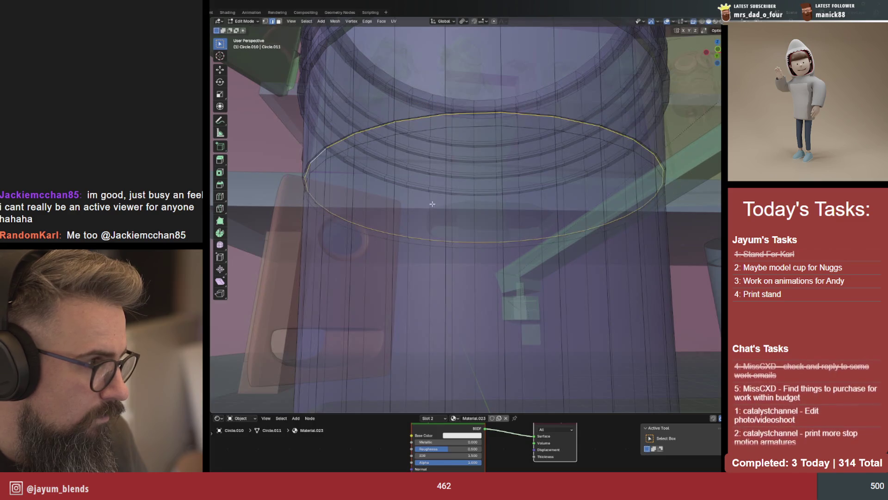
key("s")
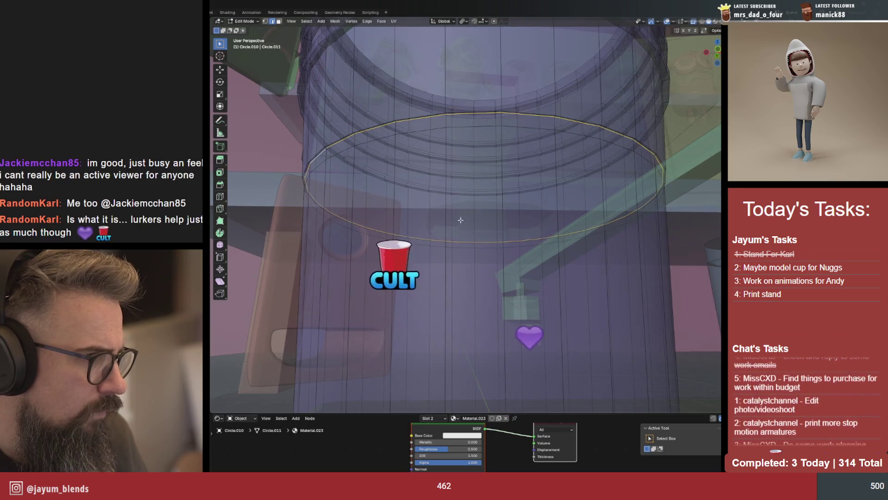
left_click(470, 223)
Move that edge ring vertically to a new height and return to Object Mode
middle_click_drag(469, 224, 404, 215)
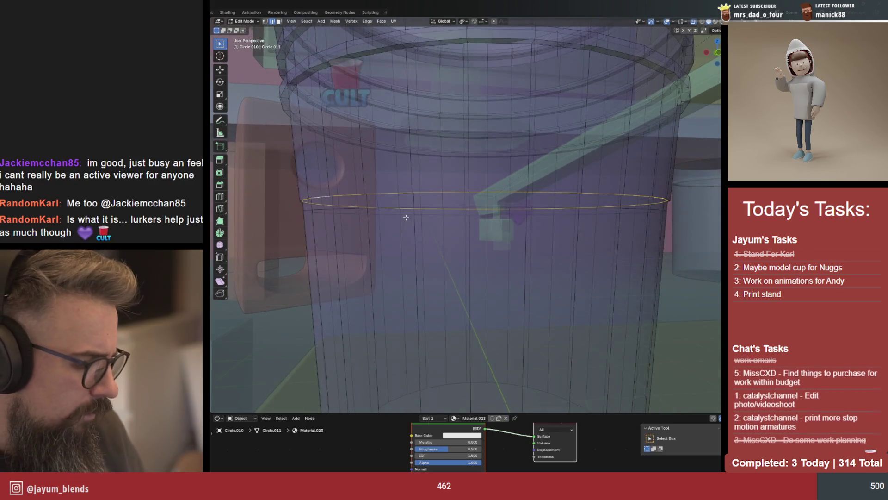
key("g")
key("z")
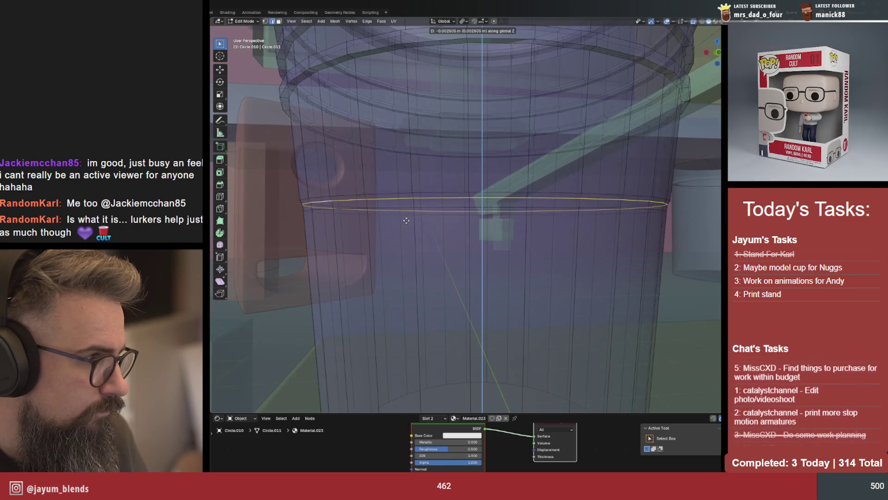
left_click(407, 223)
key("Tab")
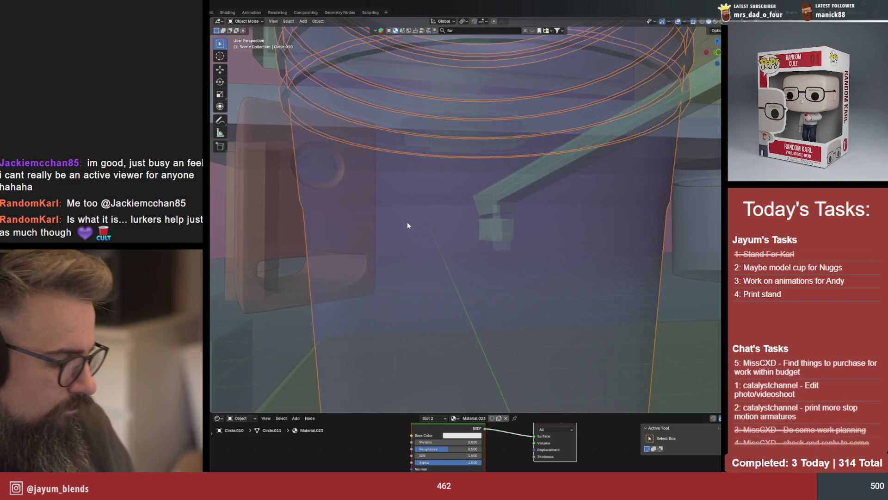
Back in camera view without X-ray, enlarge the red cup on the desk
key("alt+z")
key("KP_0")
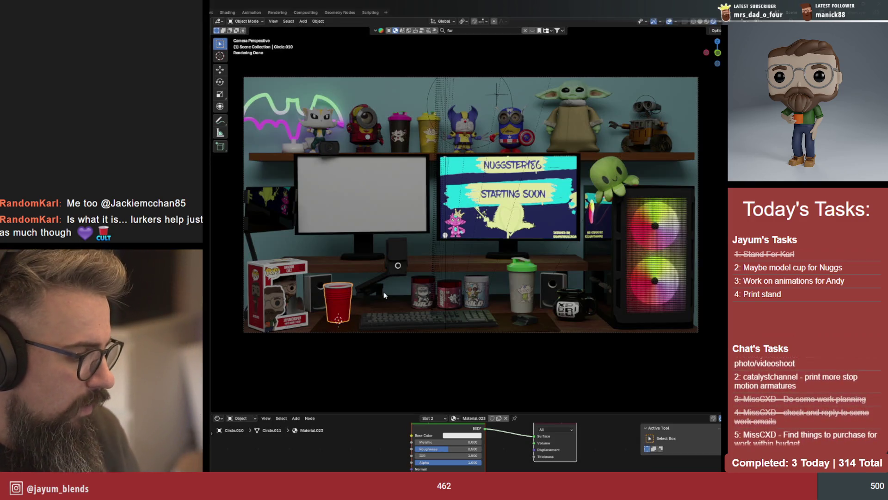
key("s")
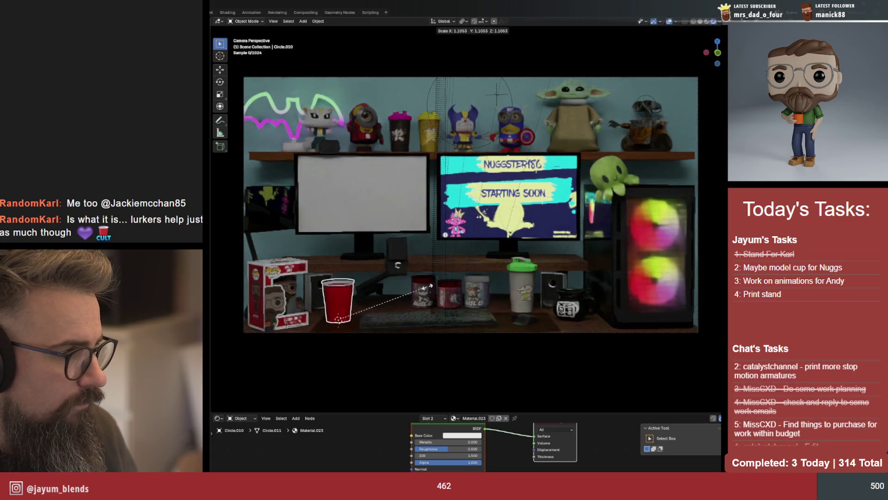
left_click(426, 288)
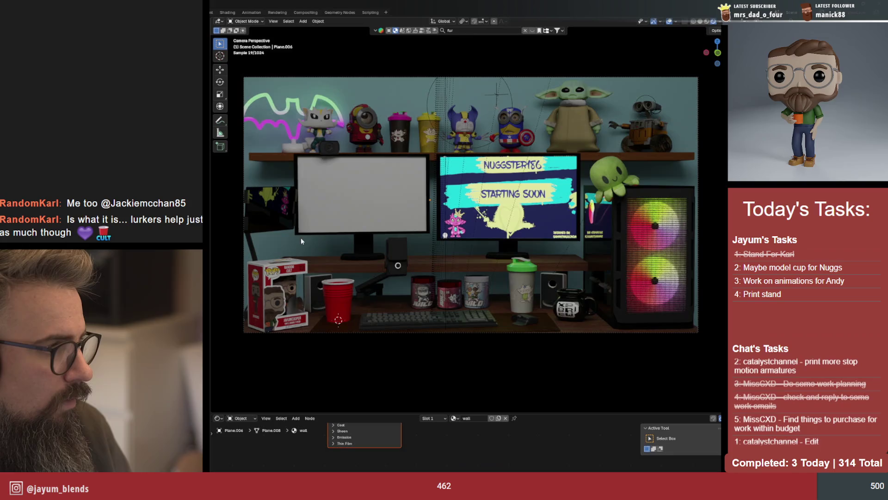
Check the wall's material, then select the dark cup on the top shelf and remove it
left_click(335, 318)
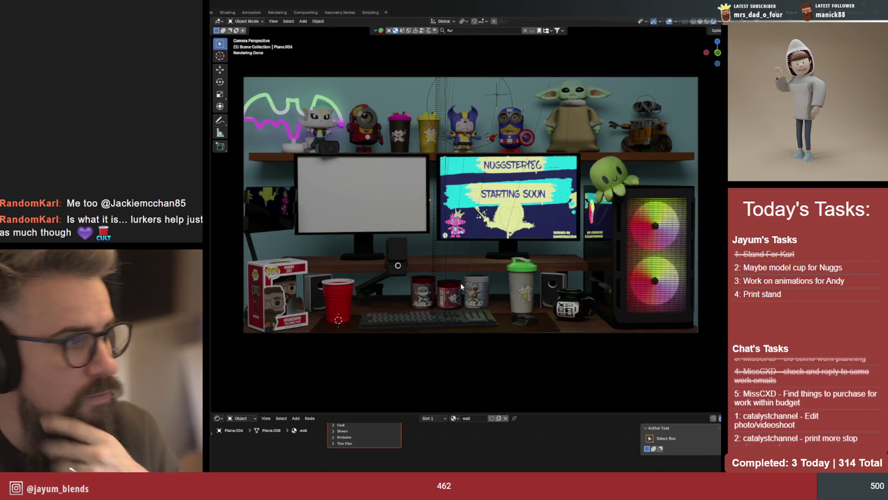
left_click(399, 141)
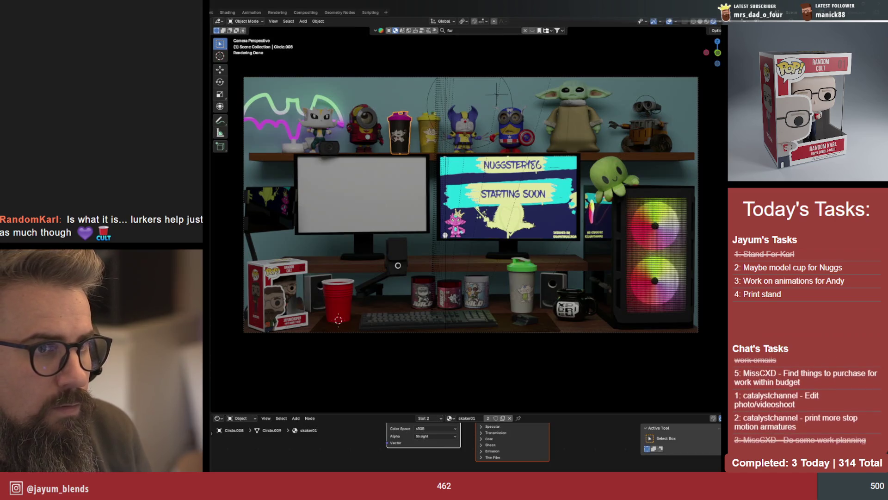
key("h")
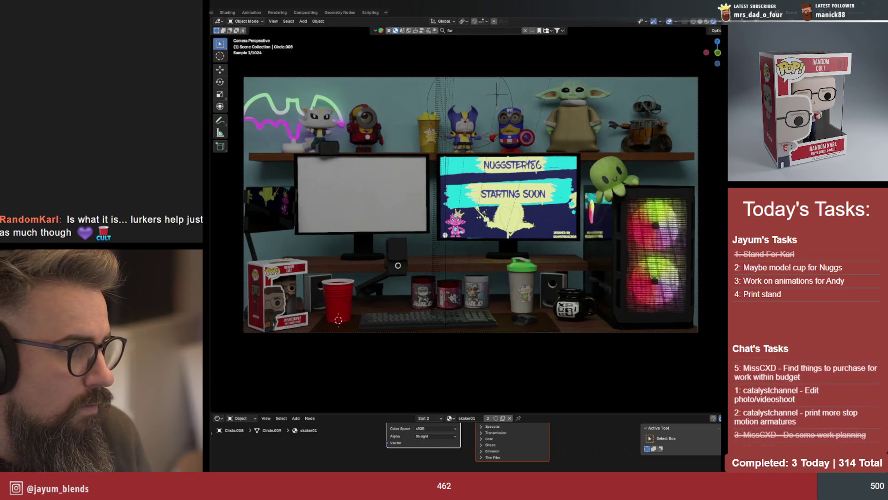
From top view, move the red cup from the desk to sit over the top shelf
left_click(344, 313)
key("KP_7")
key("KP_Decimal")
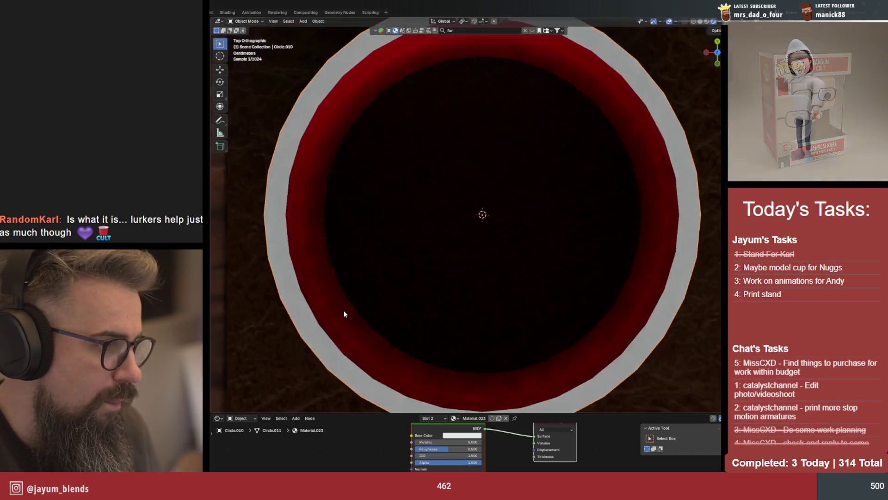
scroll(344, 315, "down", 5)
scroll(344, 316, "down", 3)
scroll(343, 313, "down", 5)
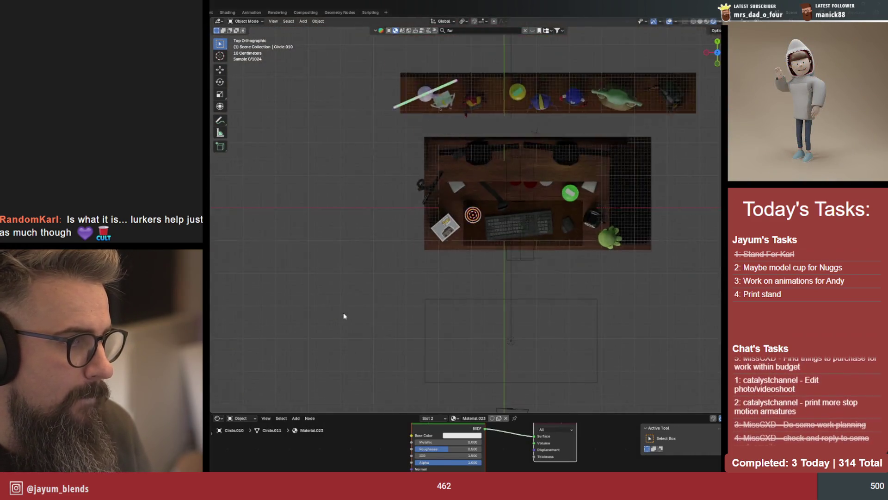
scroll(343, 313, "down", 2)
scroll(344, 312, "up", 2)
key("g")
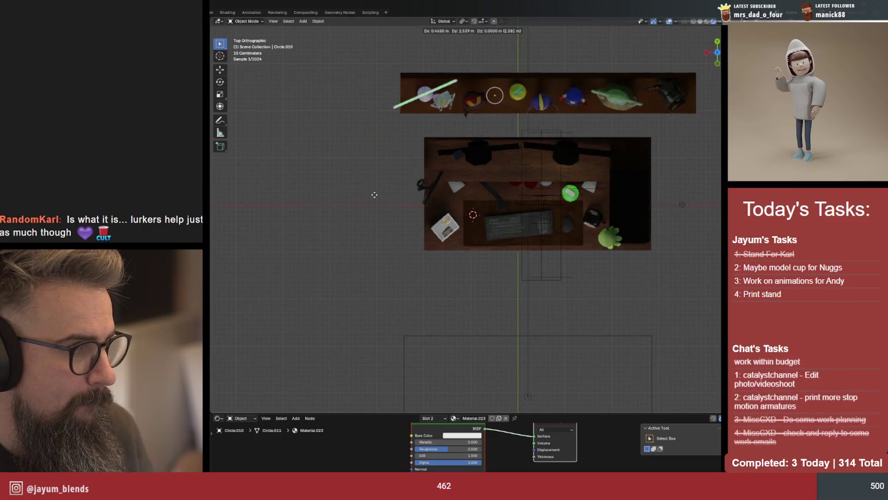
left_click(376, 195)
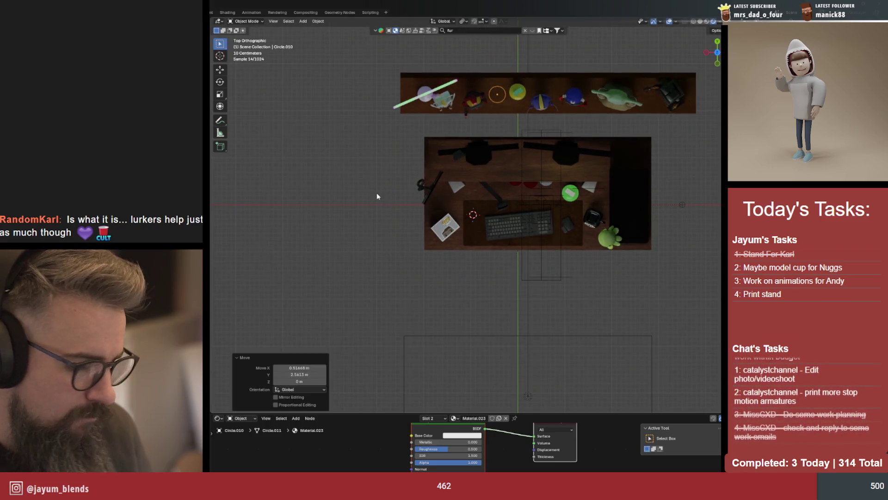
From front view, raise the red cup straight up onto the shelf surface
key("KP_1")
key("g")
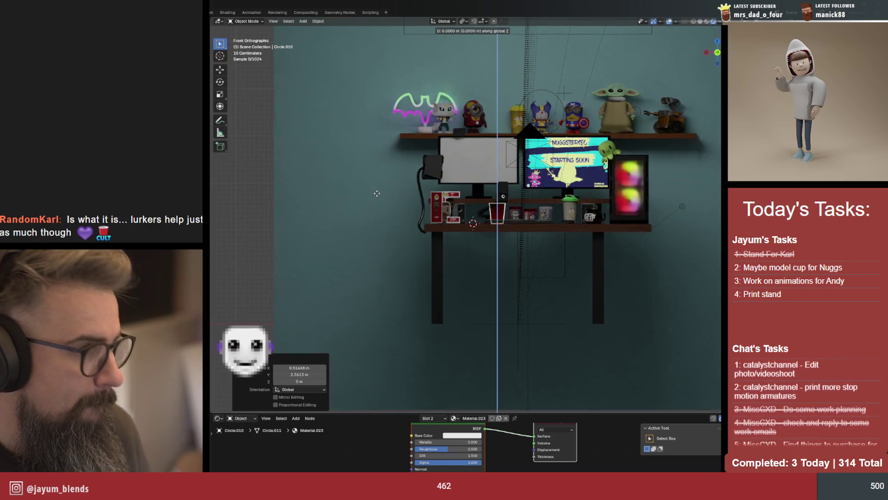
key("z")
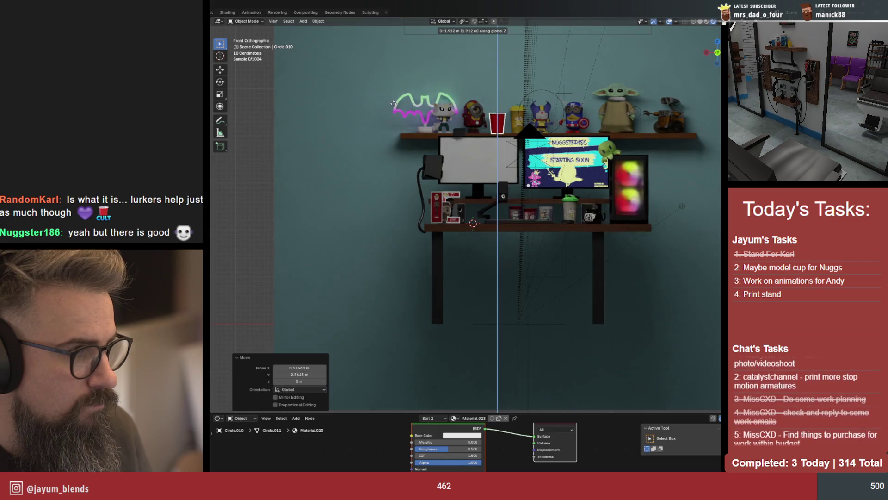
left_click(393, 103)
key("KP_Decimal")
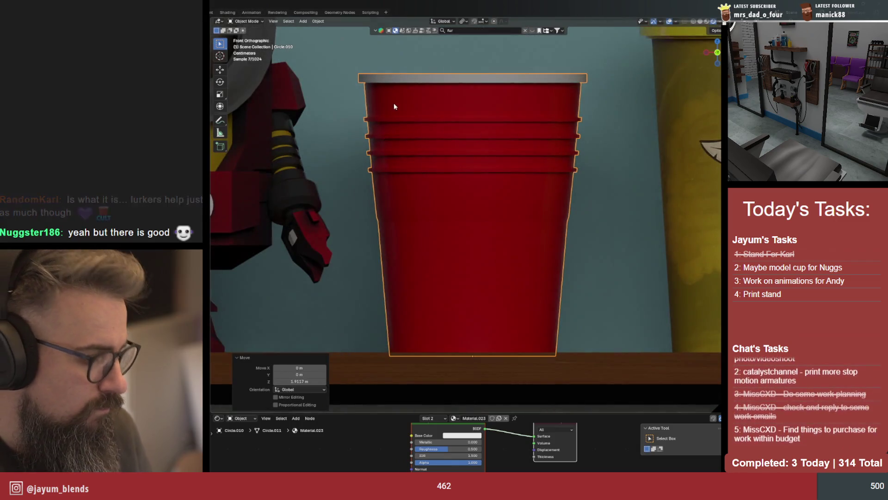
Check the cup through the camera, keeping its size, and select the wall behind
key("KP_0")
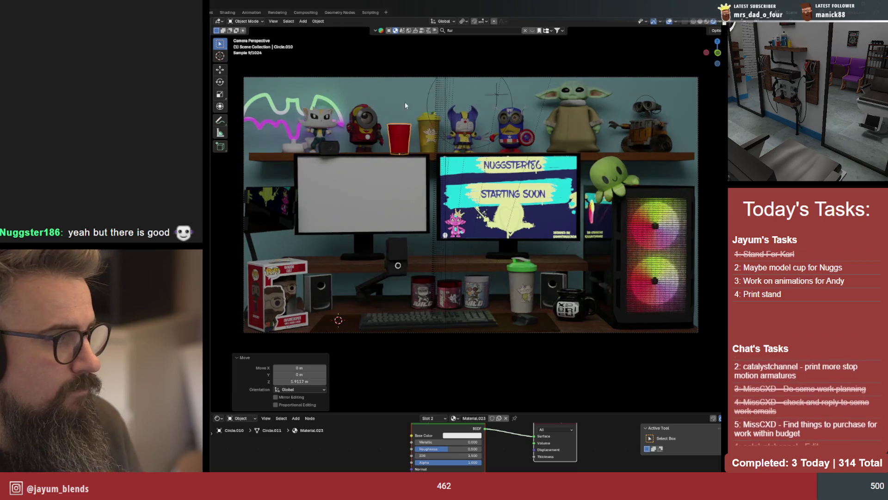
key("s")
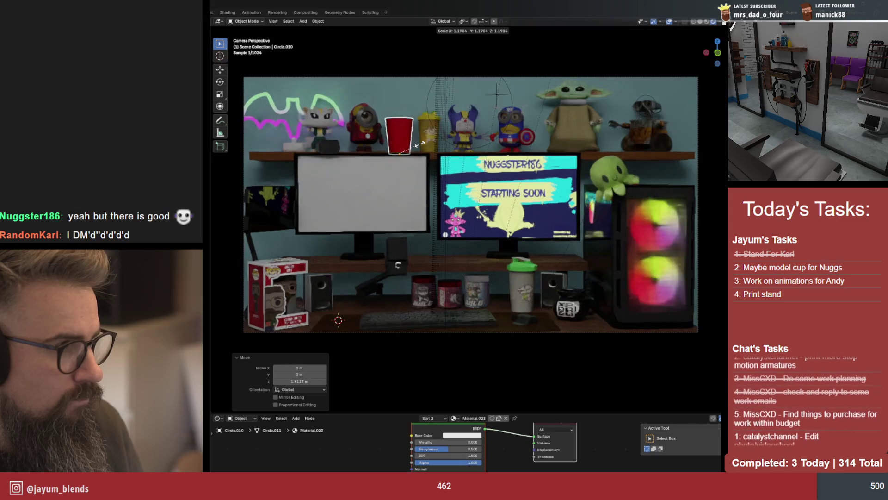
key("Escape")
left_click(410, 87)
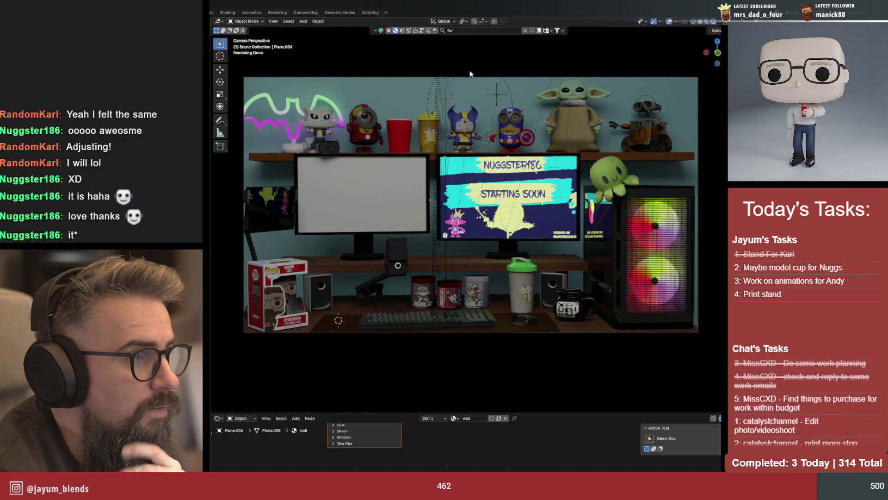
left_click(305, 12)
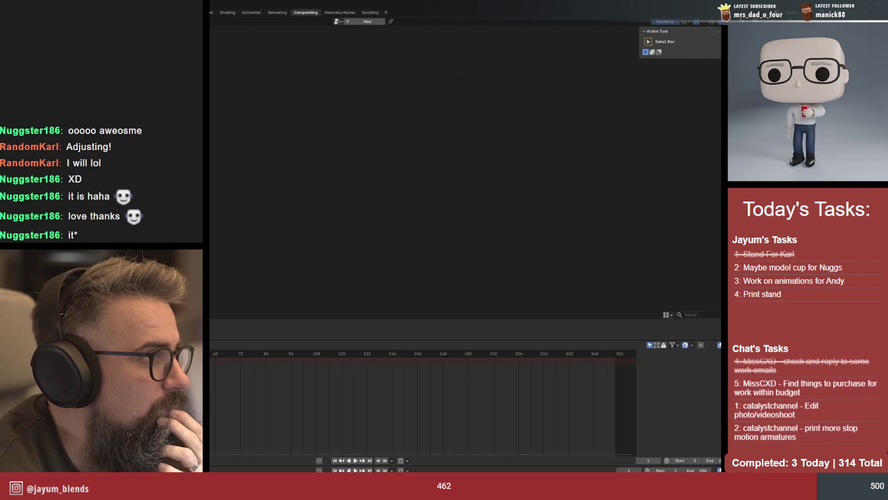
left_click(198, 12)
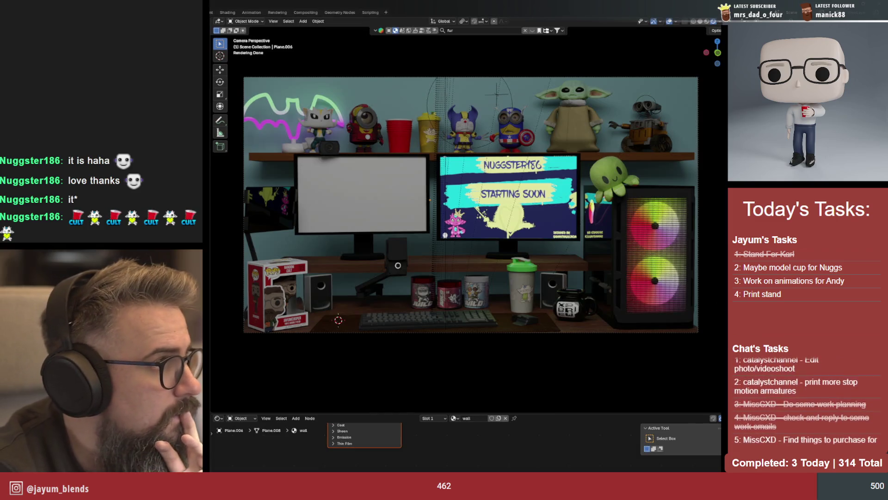
key("F12")
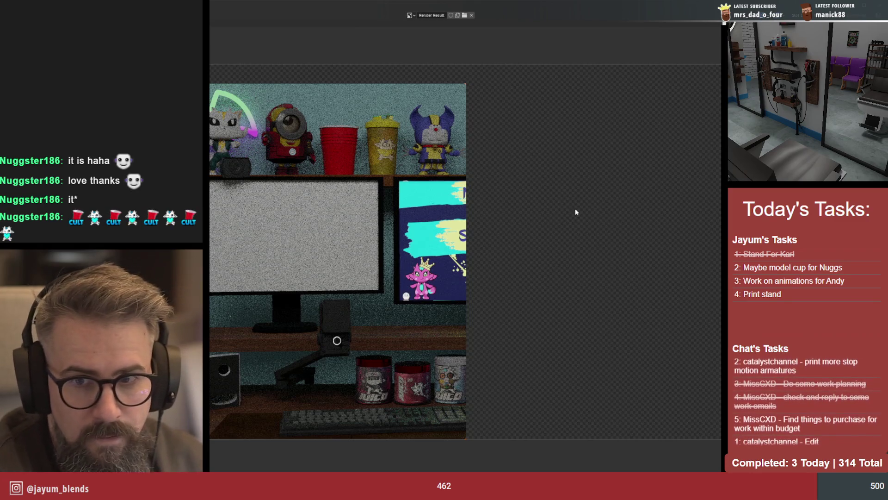
scroll(575, 209, "down", 2)
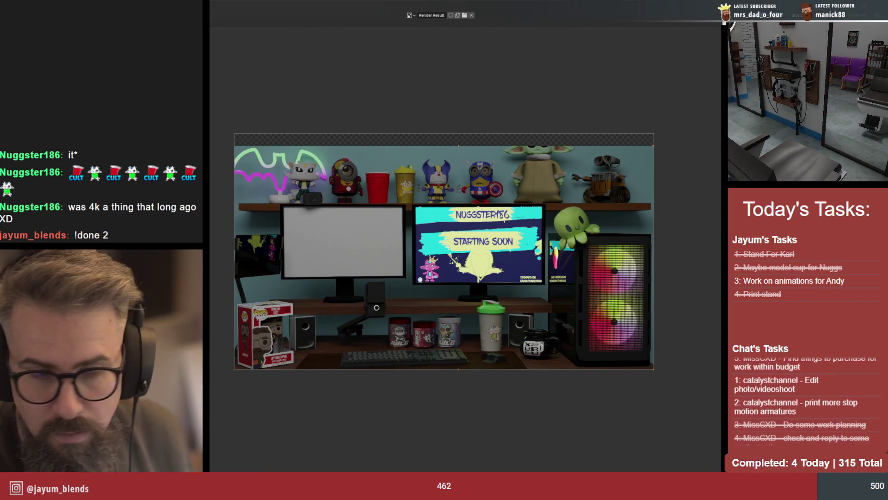
Start a fresh F12 render of the desk scene
key("F12")
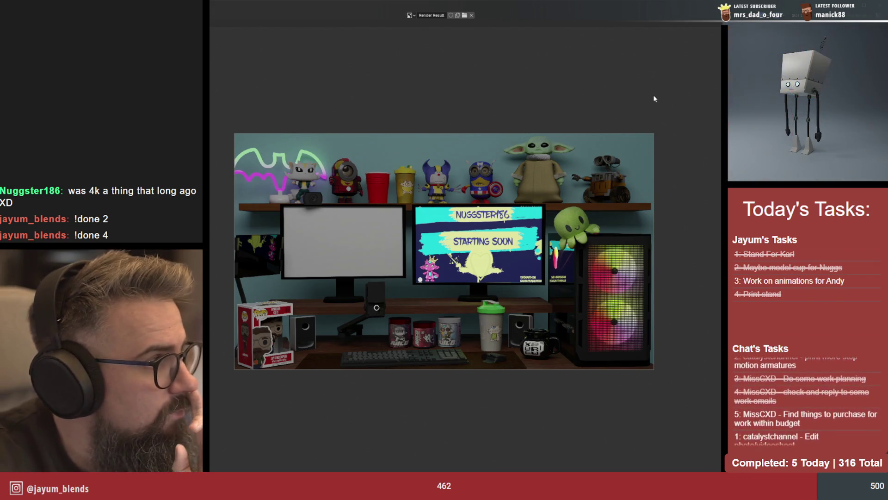
scroll(557, 206, "up", 1)
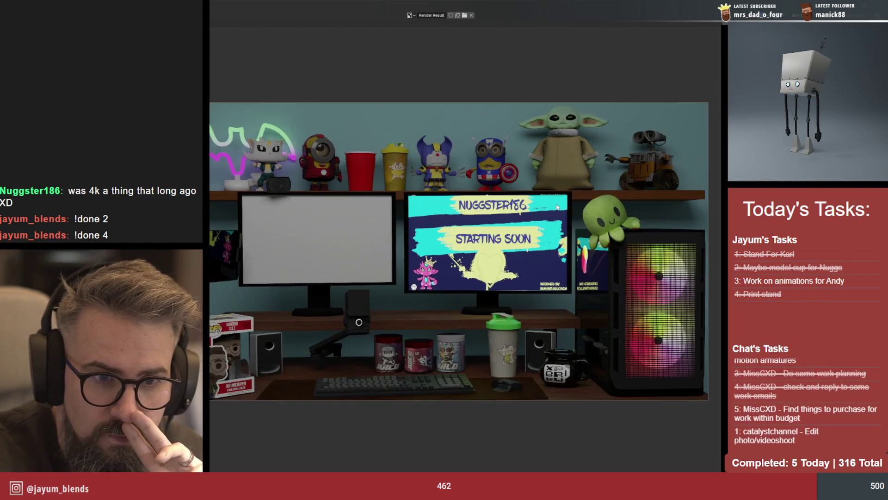
scroll(556, 206, "down", 1)
scroll(557, 206, "up", 1)
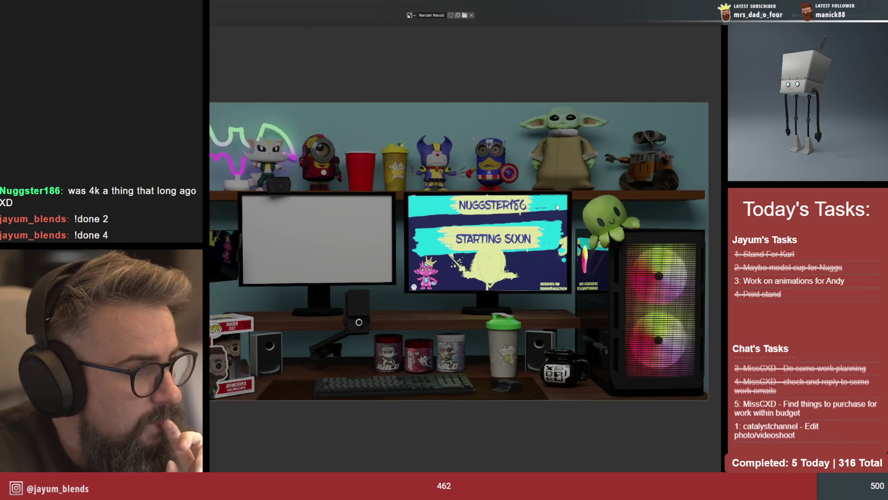
scroll(557, 206, "up", 2)
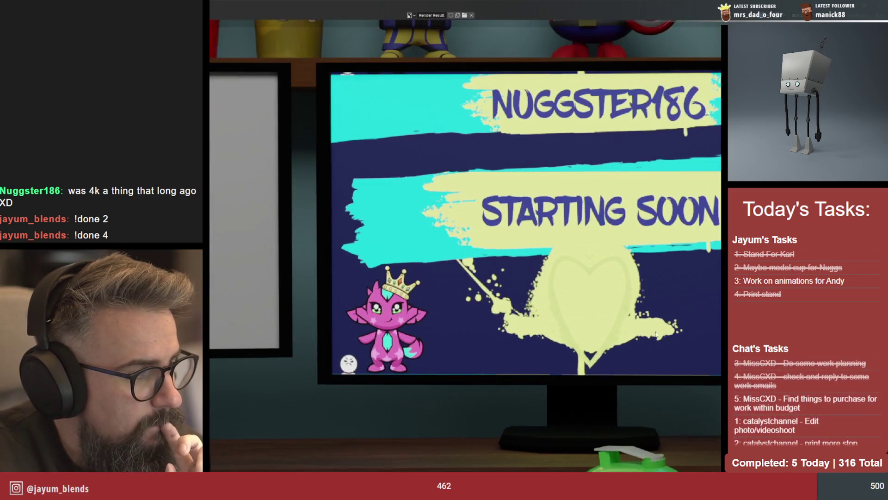
scroll(595, 236, "up", 2)
Pan the Render Result to bring the shaker and mug into view
middle_click_drag(609, 289, 496, 203)
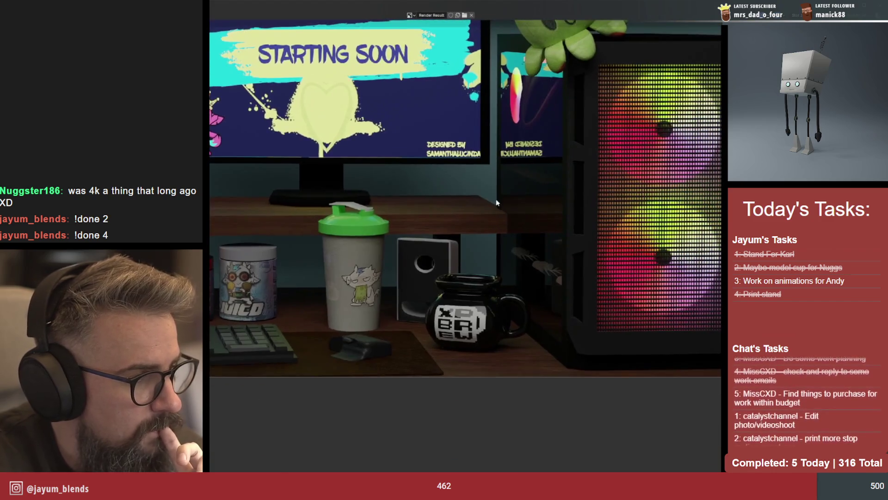
scroll(500, 232, "up", 2)
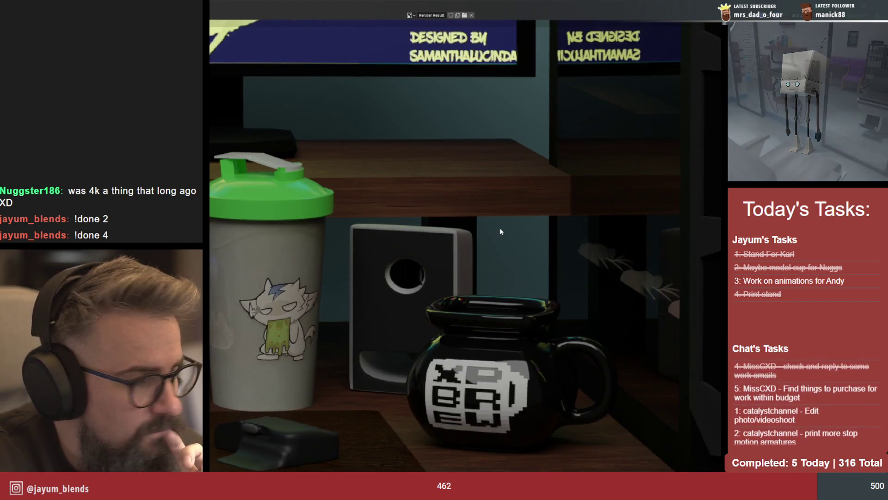
scroll(500, 231, "up", 2)
scroll(499, 231, "down", 2)
scroll(500, 231, "down", 3)
scroll(500, 231, "down", 4)
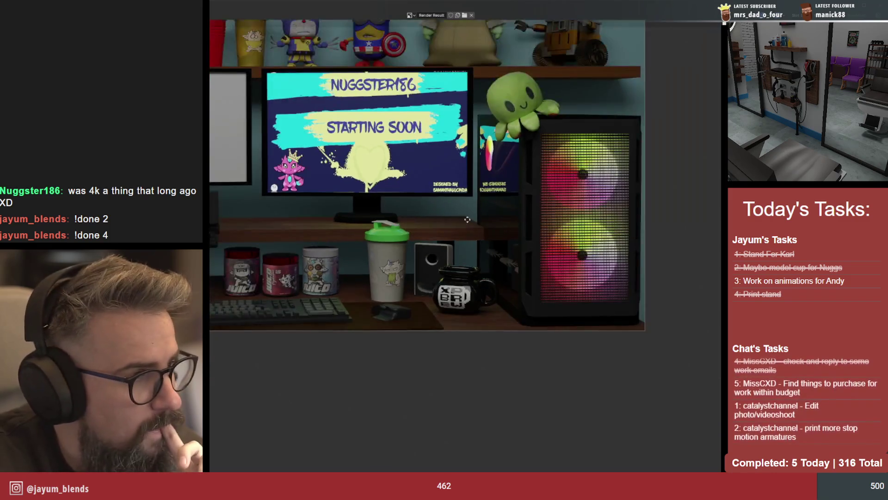
scroll(364, 156, "up", 1)
scroll(364, 155, "up", 1)
scroll(364, 155, "up", 4)
scroll(364, 156, "down", 3)
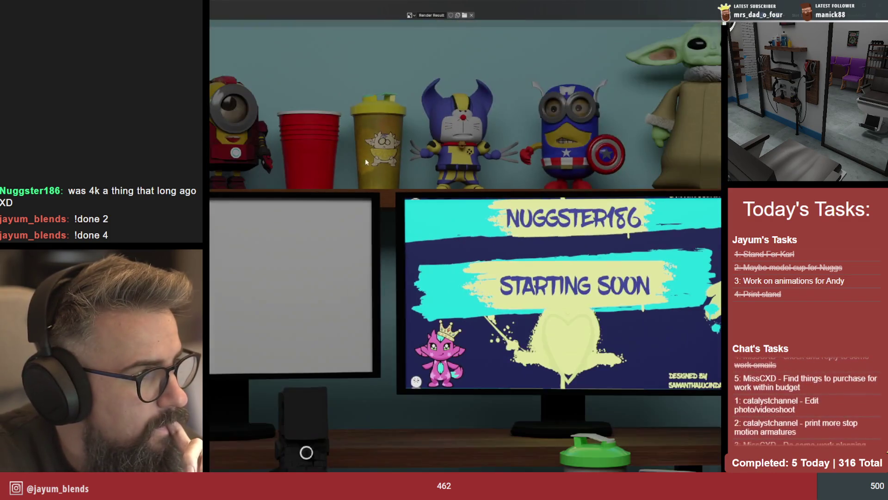
scroll(441, 209, "up", 2)
scroll(441, 209, "up", 2)
scroll(441, 208, "up", 1)
scroll(442, 212, "down", 3)
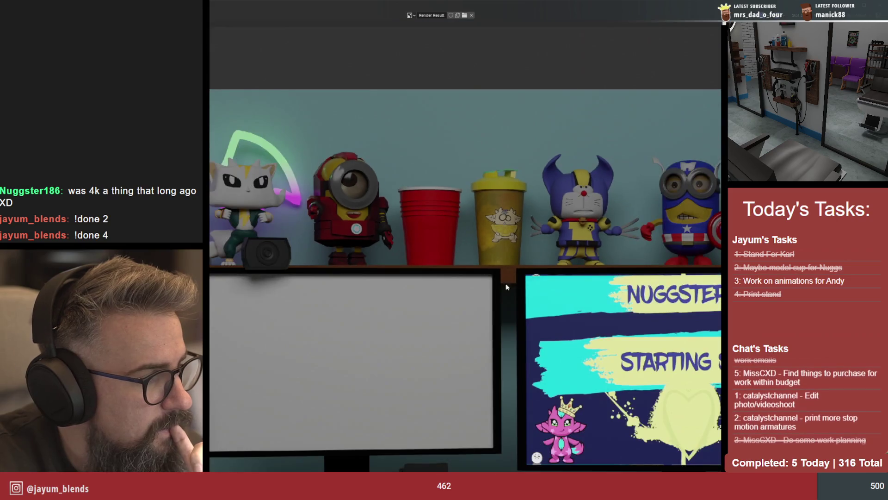
scroll(441, 213, "down", 2)
scroll(442, 213, "down", 1)
scroll(502, 215, "up", 1)
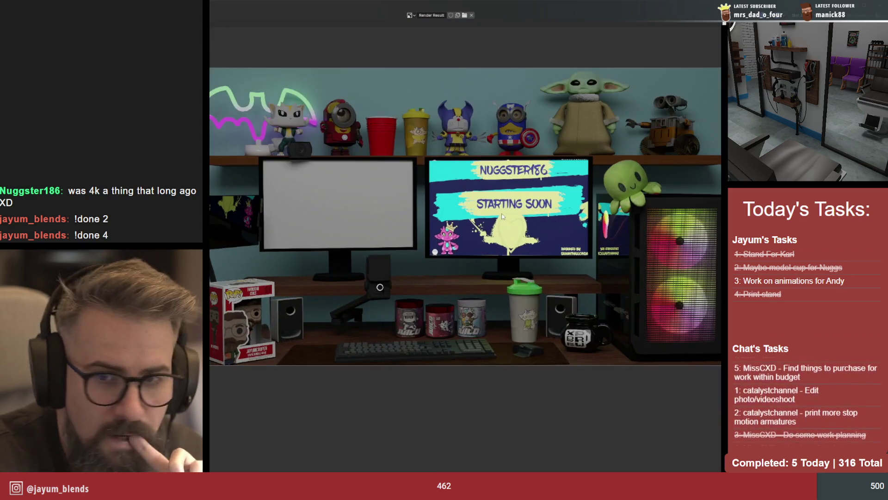
scroll(502, 216, "down", 1)
scroll(503, 218, "up", 1)
scroll(504, 217, "down", 1)
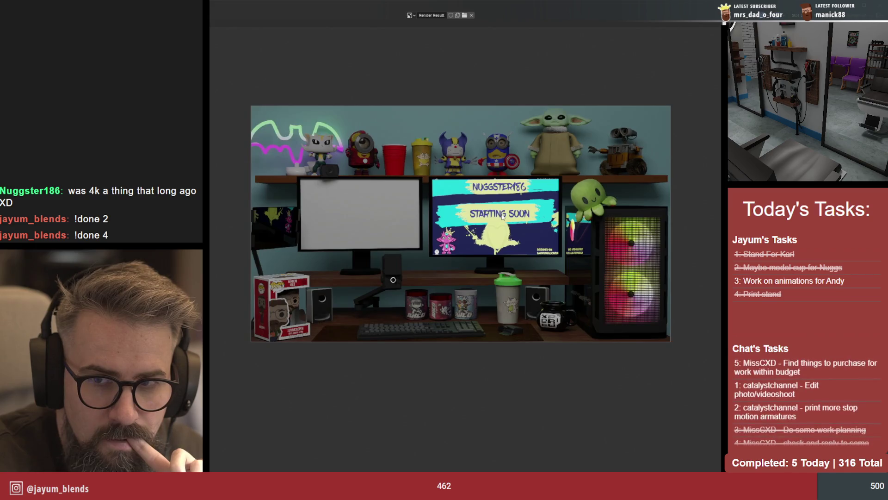
scroll(511, 237, "up", 1)
scroll(513, 238, "down", 1)
scroll(514, 238, "up", 1)
scroll(515, 239, "down", 1)
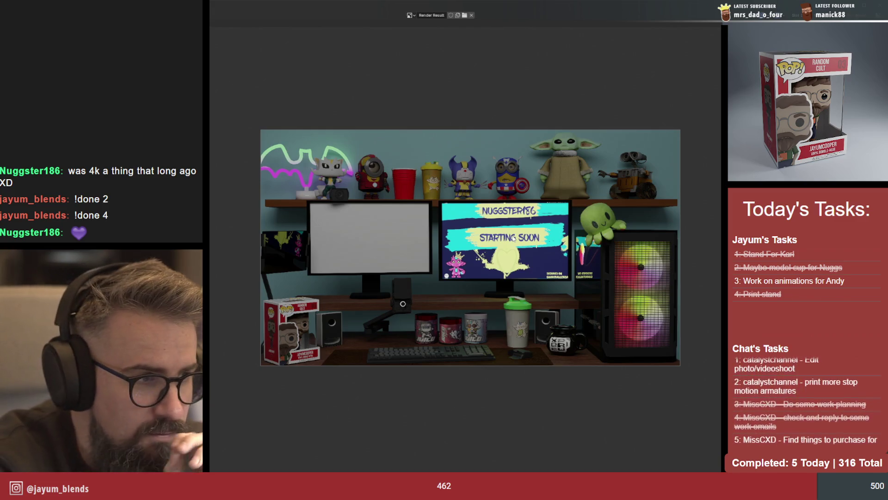
scroll(549, 237, "up", 3)
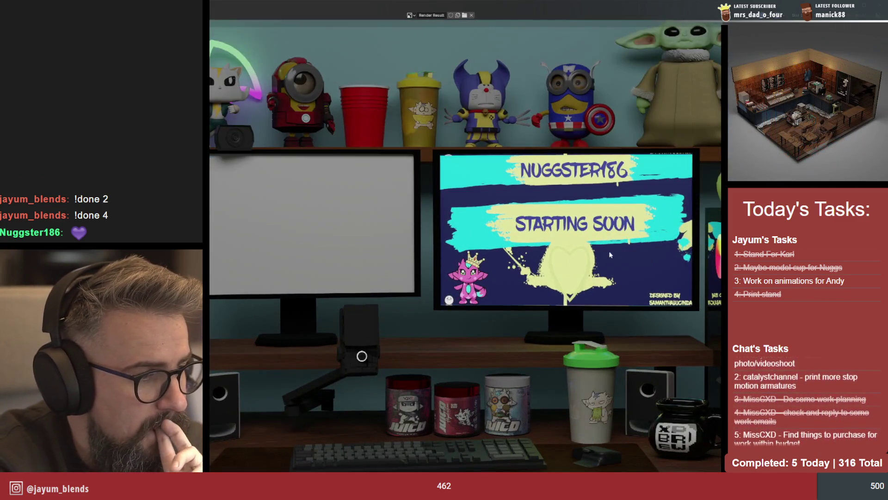
scroll(550, 234, "up", 2)
scroll(614, 250, "down", 1)
scroll(611, 243, "down", 1)
scroll(556, 229, "up", 1)
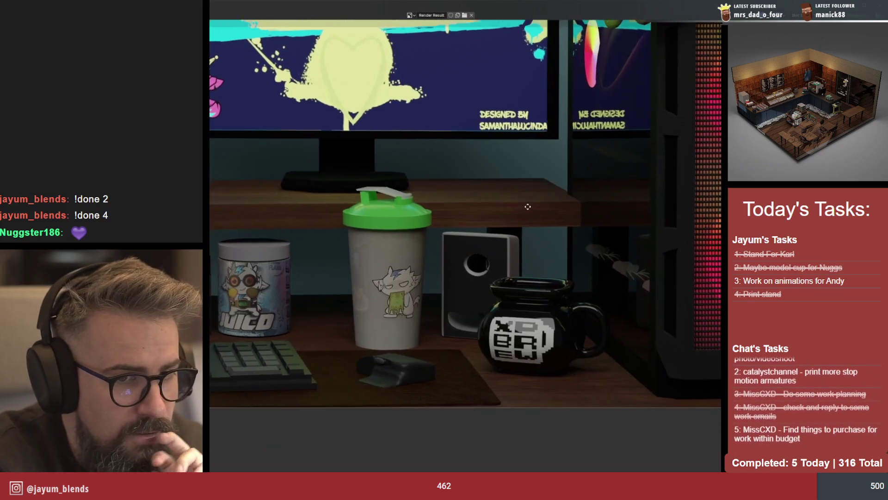
scroll(548, 224, "up", 1)
scroll(548, 225, "up", 1)
scroll(549, 226, "down", 3)
scroll(549, 226, "down", 1)
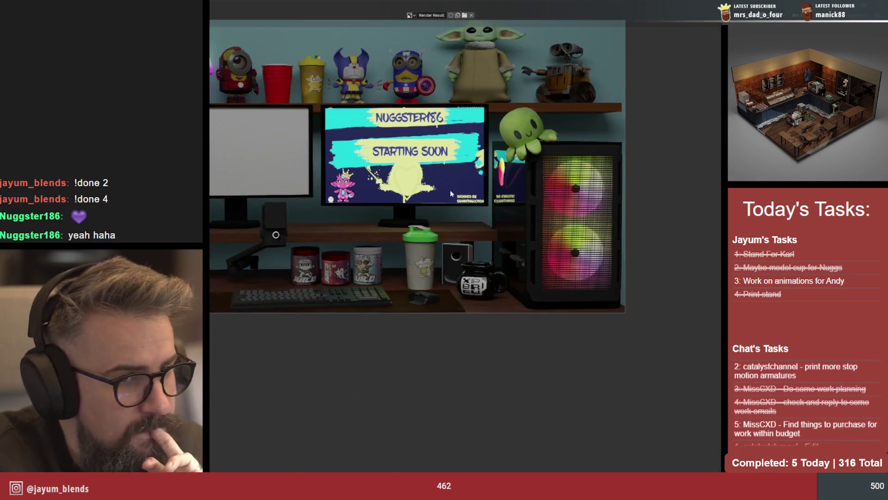
scroll(549, 226, "down", 1)
scroll(549, 226, "down", 1)
scroll(549, 226, "up", 1)
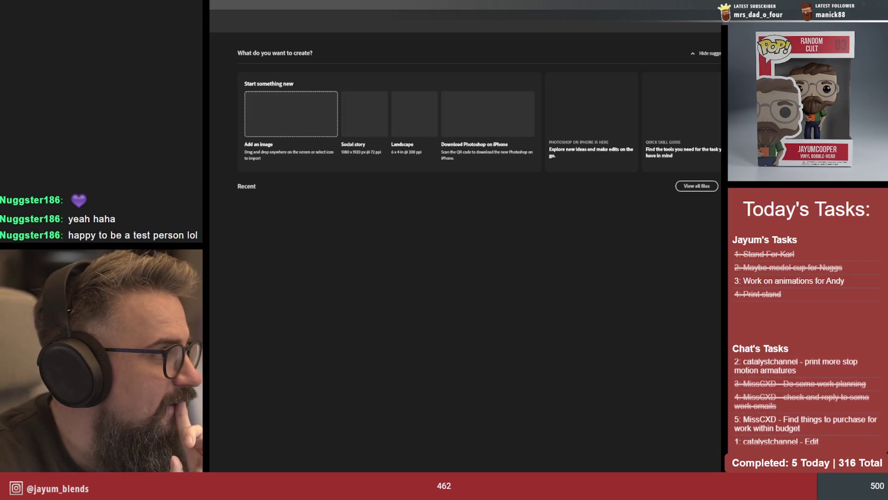
Open NEWSTART2026.png from Downloads > Nuggs > Nuggs
key("ctrl+o")
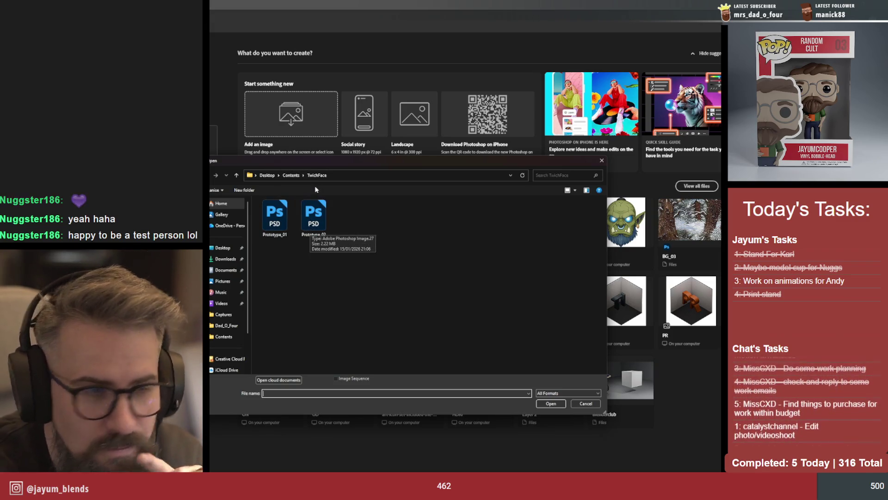
left_click_drag(358, 163, 412, 159)
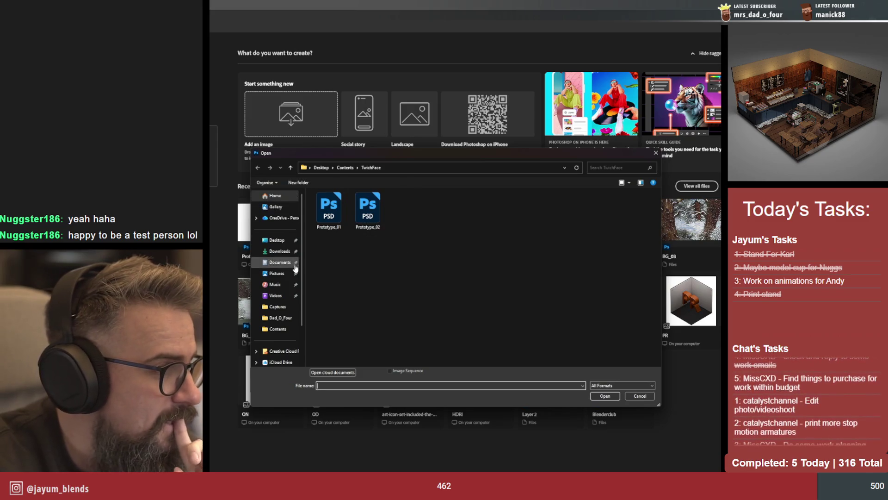
left_click(345, 168)
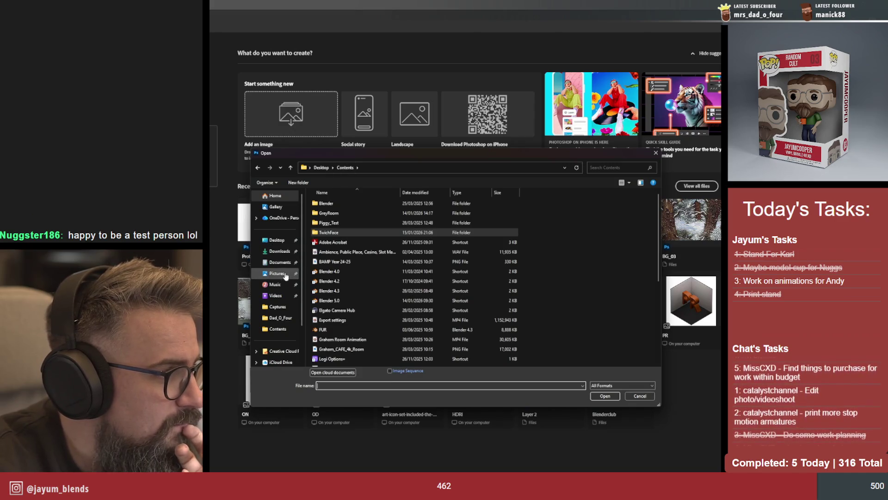
left_click(280, 251)
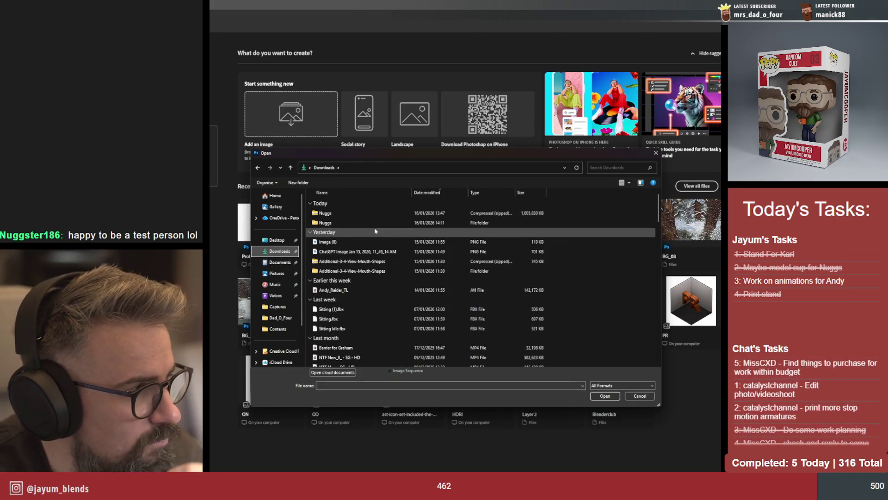
double_click(374, 222)
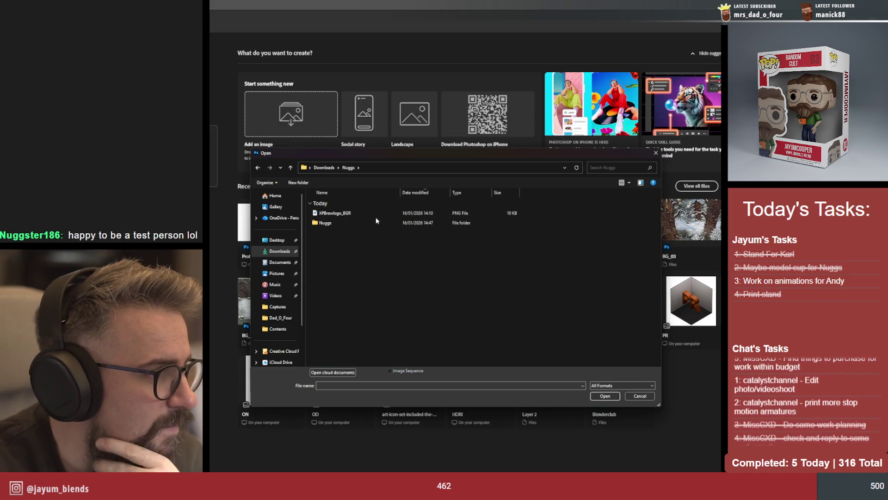
double_click(366, 223)
left_click(363, 213)
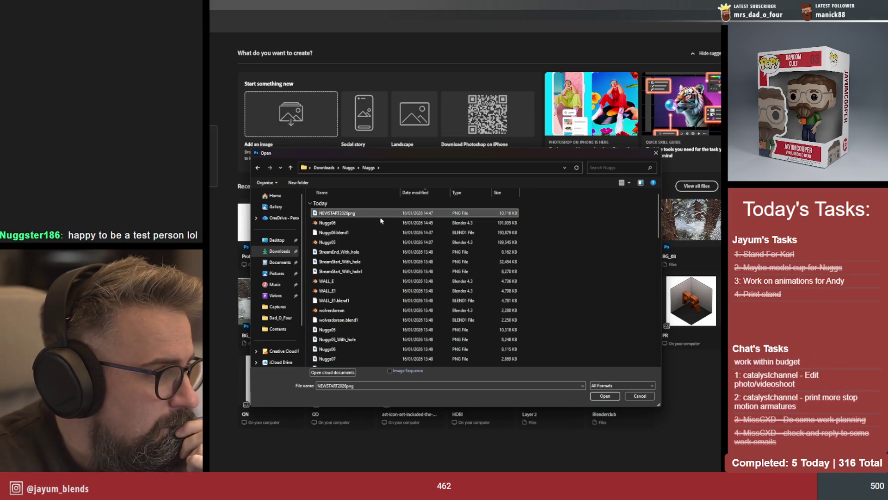
left_click(606, 396)
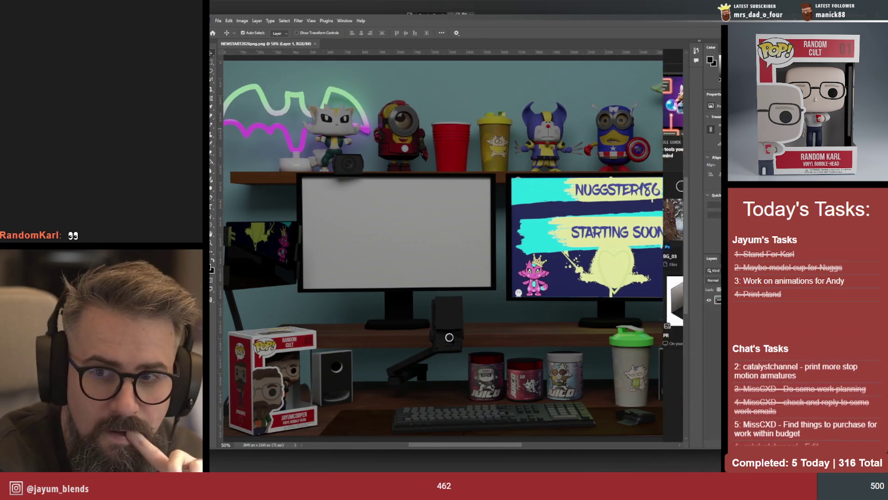
Maximize Photoshop, duplicate the desk layer and choose the Polygonal Lasso tool
double_click(542, 449)
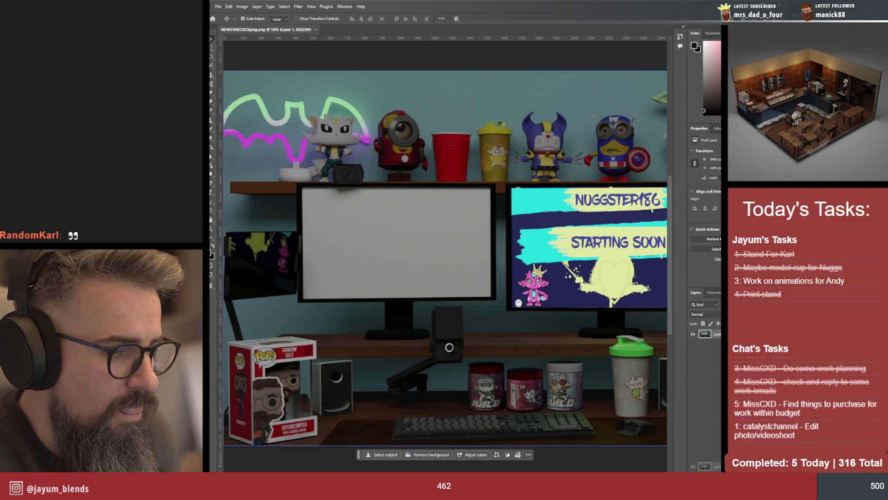
key("ctrl+j")
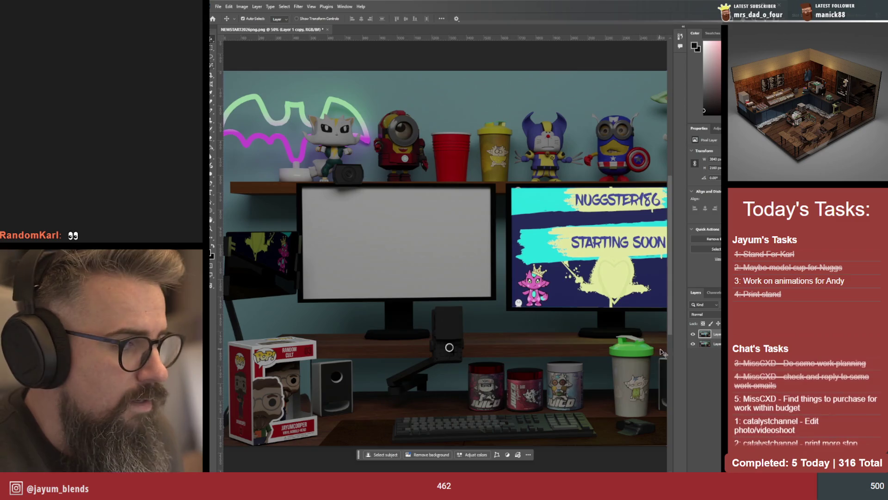
left_click(213, 57)
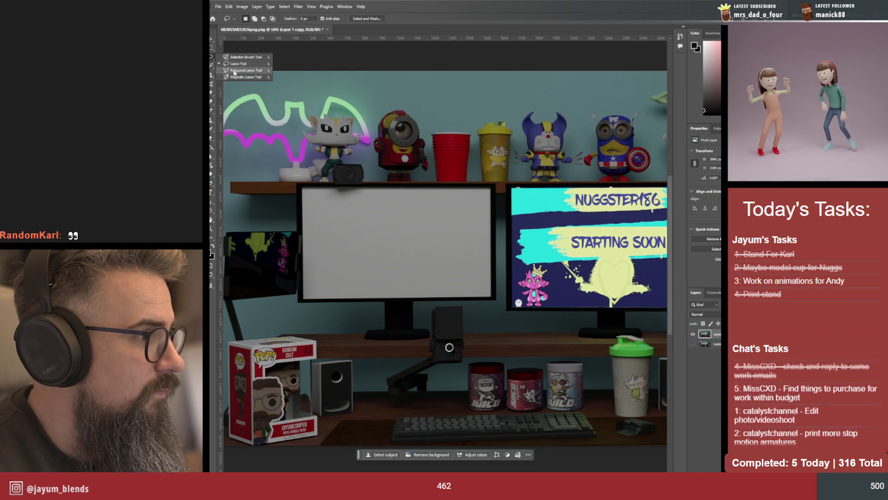
left_click(240, 70)
Frame the left monitor at actual size and switch to the Magic Wand
key("ctrl+plus")
key("ctrl+plus")
left_click_drag(341, 174, 511, 210)
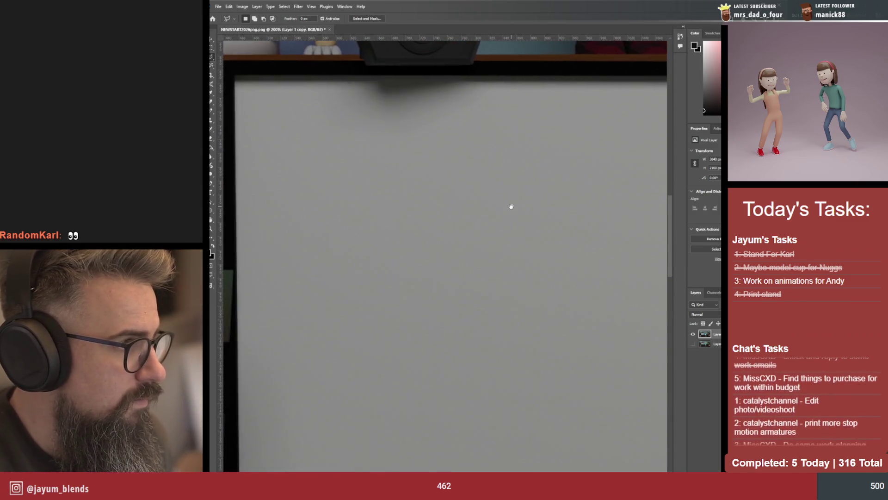
key("ctrl+minus")
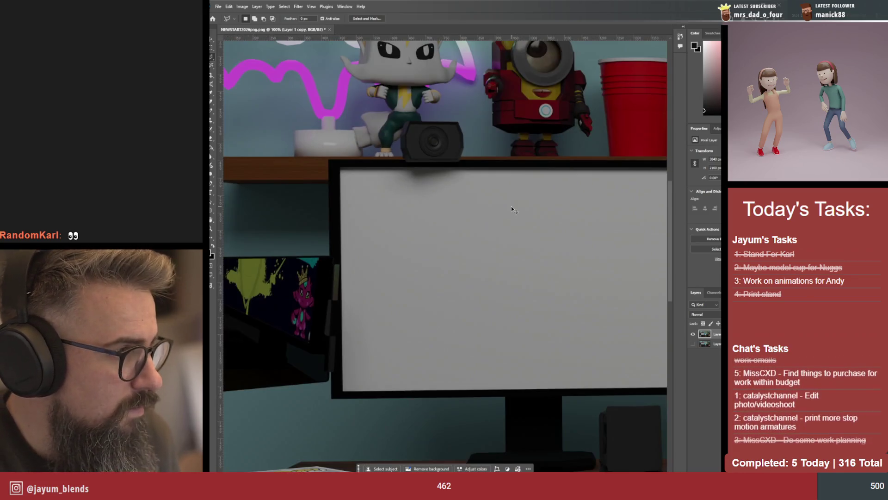
mouse_move(512, 206)
left_mouse_down()
mouse_move(509, 179)
mouse_move(466, 178)
left_mouse_up()
key("w")
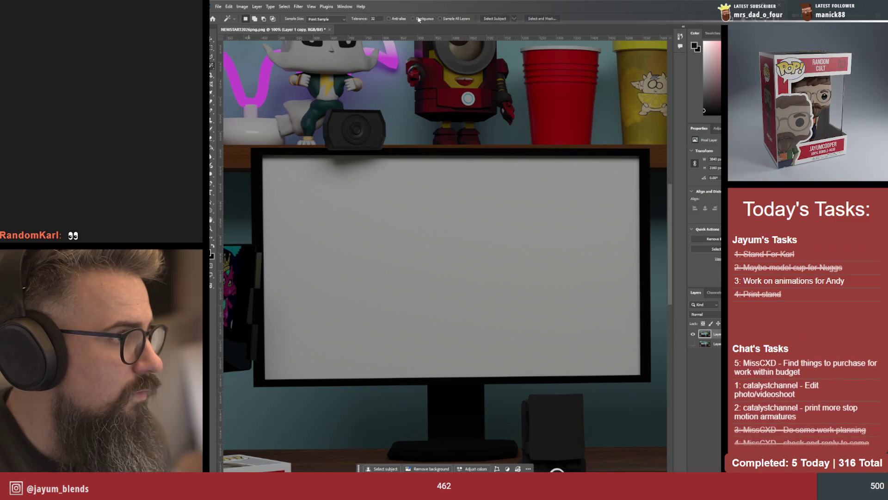
Select the blank left monitor screen and contract the selection via Select > Modify
left_click(387, 224)
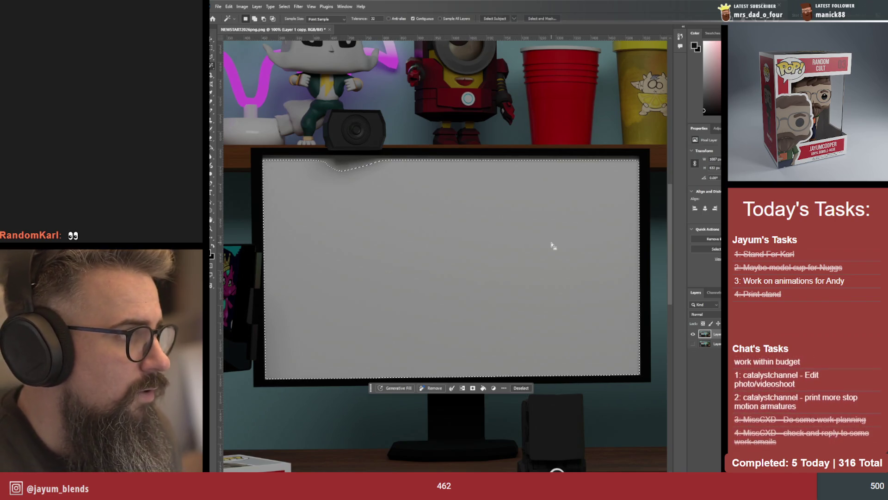
left_click(284, 6)
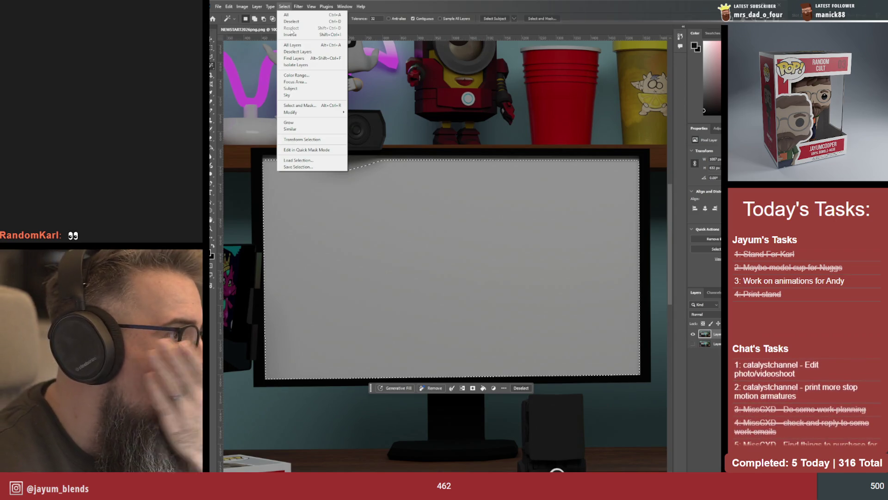
mouse_move(292, 111)
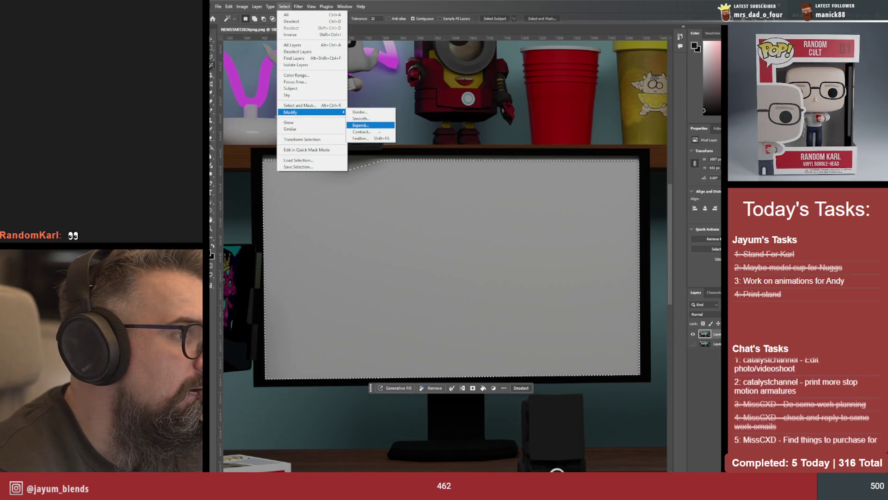
left_click(362, 131)
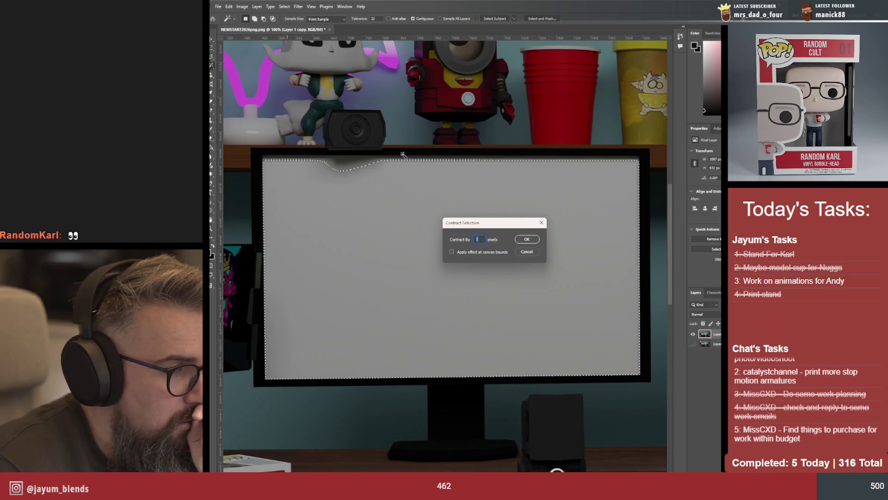
key("Return")
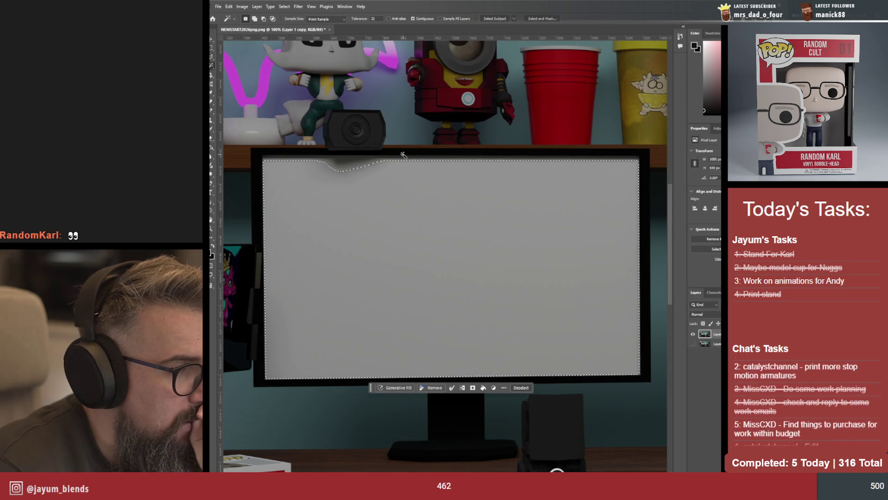
Feather the screen selection by 2 pixels
left_click(285, 6)
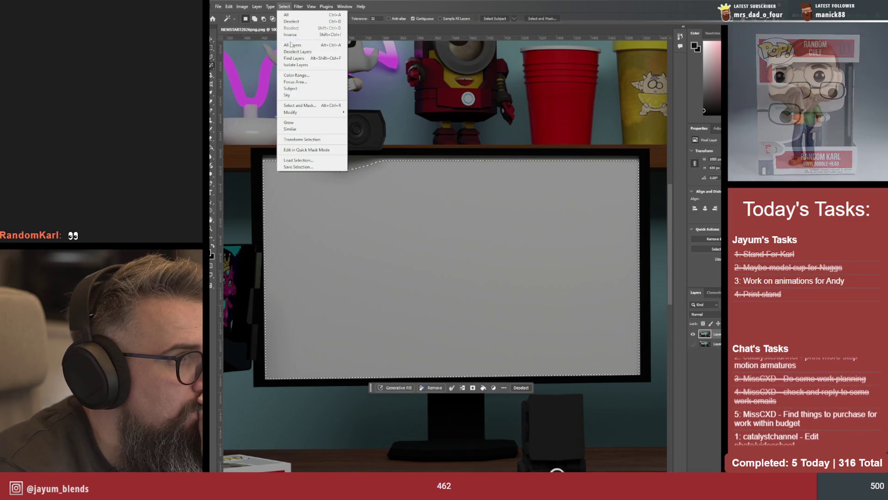
mouse_move(291, 112)
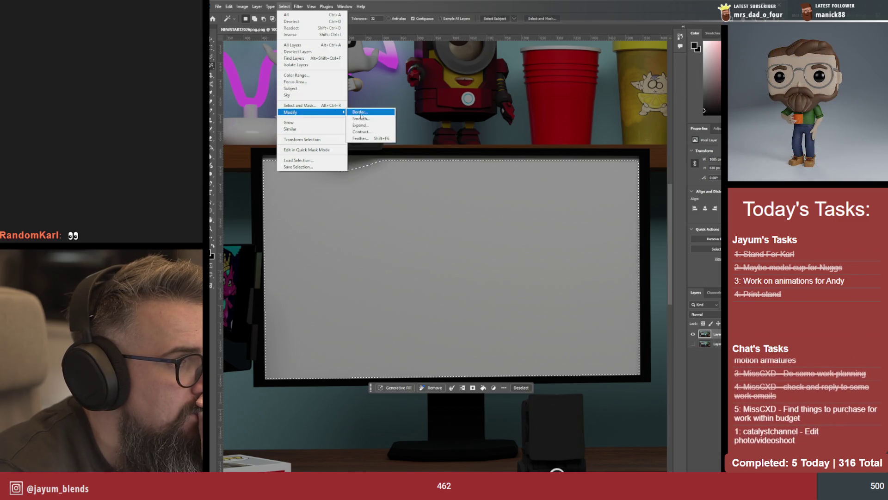
left_click(370, 137)
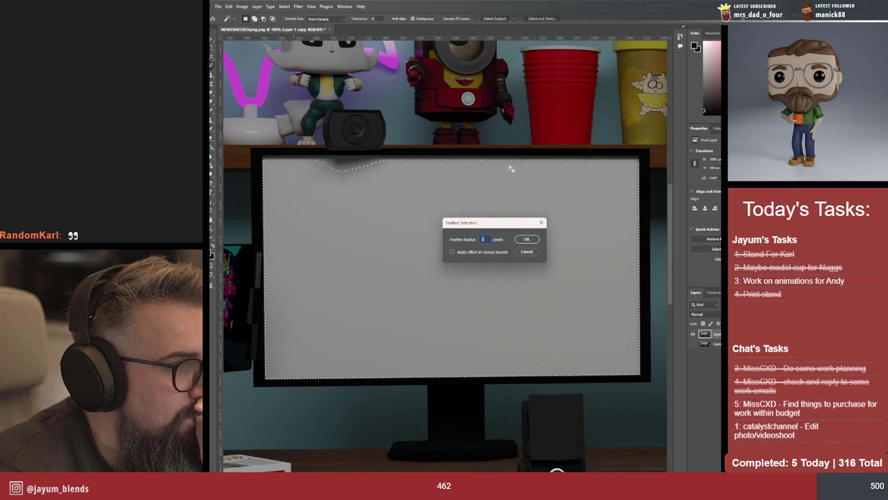
type("2")
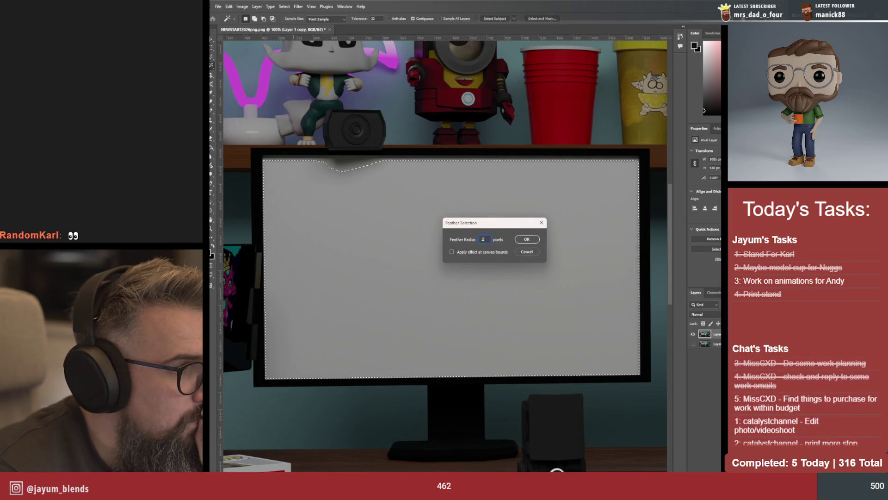
key("Return")
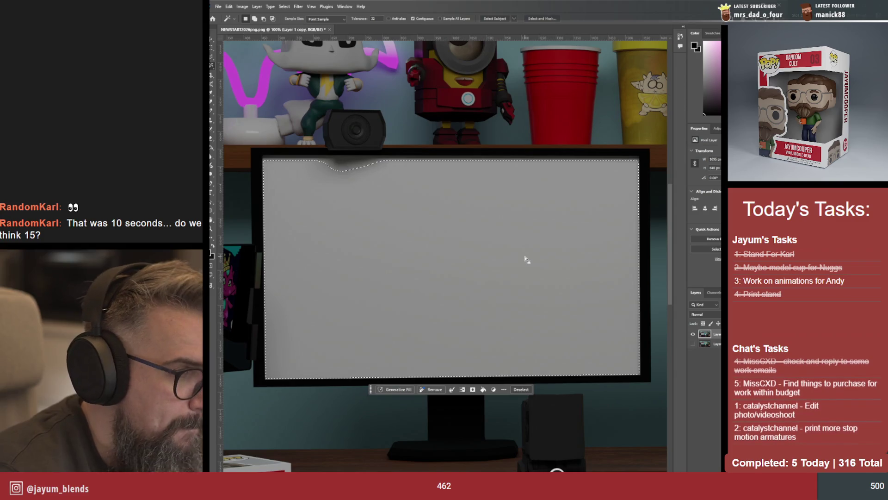
Delete the selected grey screen pixels to transparency, deselect and fit the image
key("Delete")
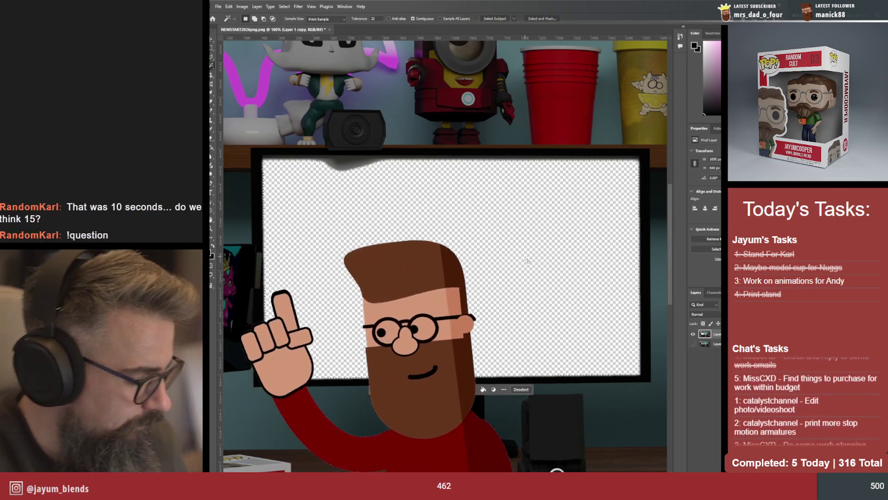
key("ctrl+d")
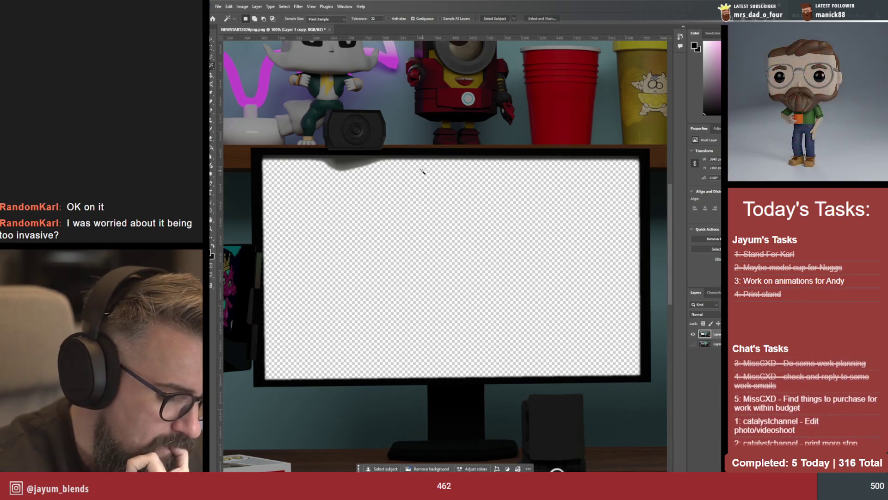
key("ctrl+0")
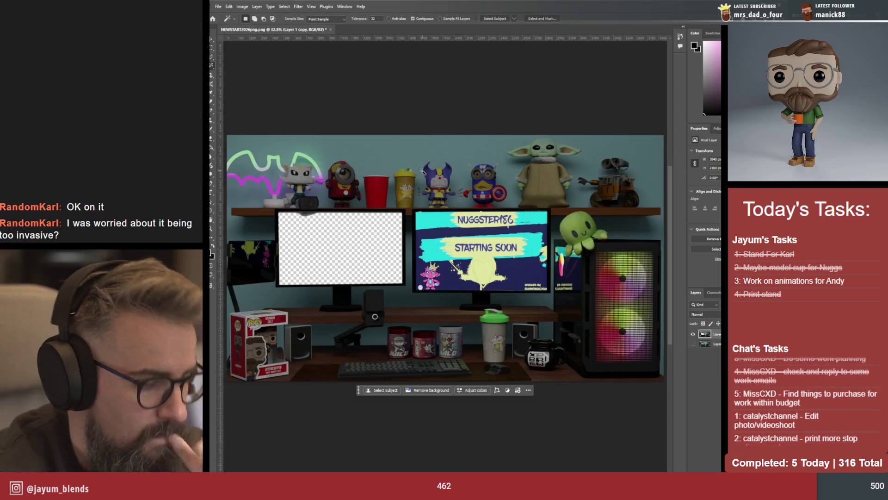
Zoom out to view the whole desk scene with its transparent left monitor, then reach the File menu
key("ctrl+minus")
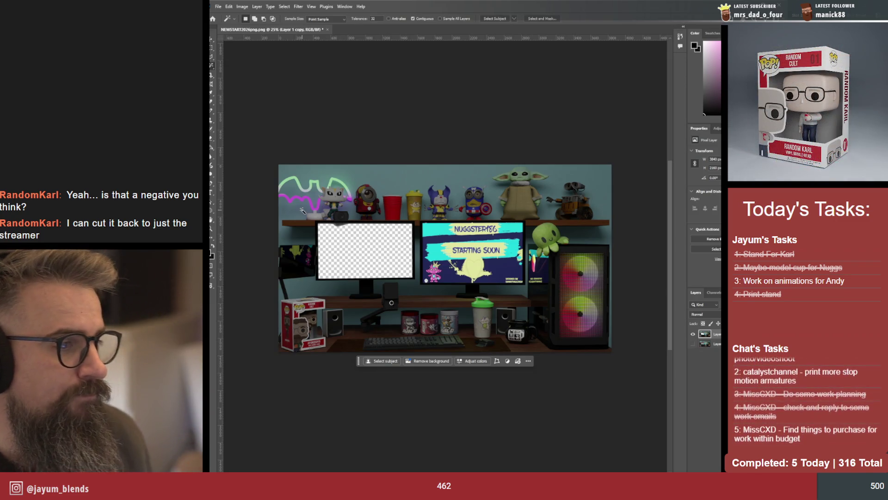
left_click(219, 7)
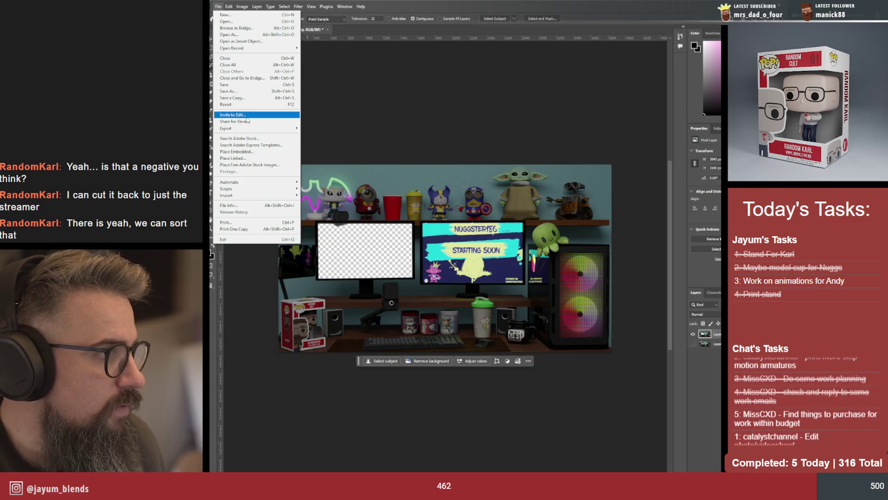
mouse_move(229, 127)
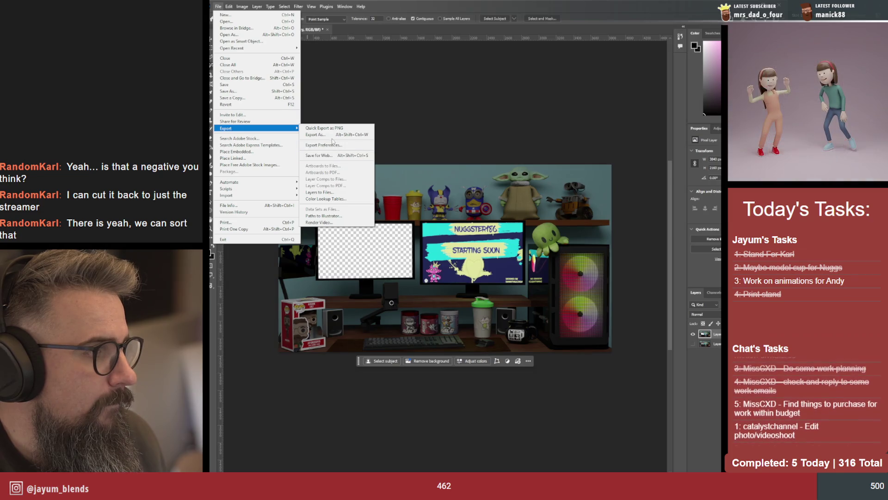
Start Quick Export as PNG and choose the Nuggs folder as the destination
left_click(332, 130)
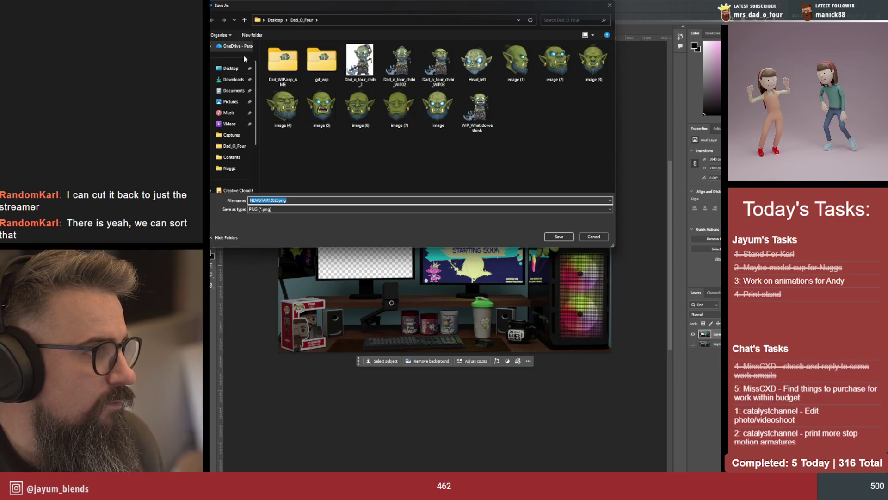
left_click(277, 23)
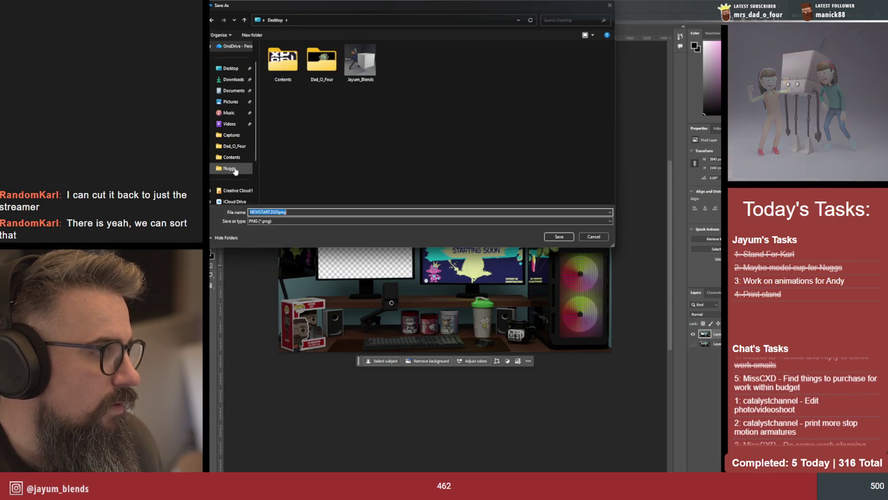
scroll(235, 163, "down", 2)
scroll(235, 164, "up", 1)
scroll(235, 162, "up", 1)
scroll(235, 158, "up", 1)
scroll(235, 154, "up", 1)
left_click(235, 157)
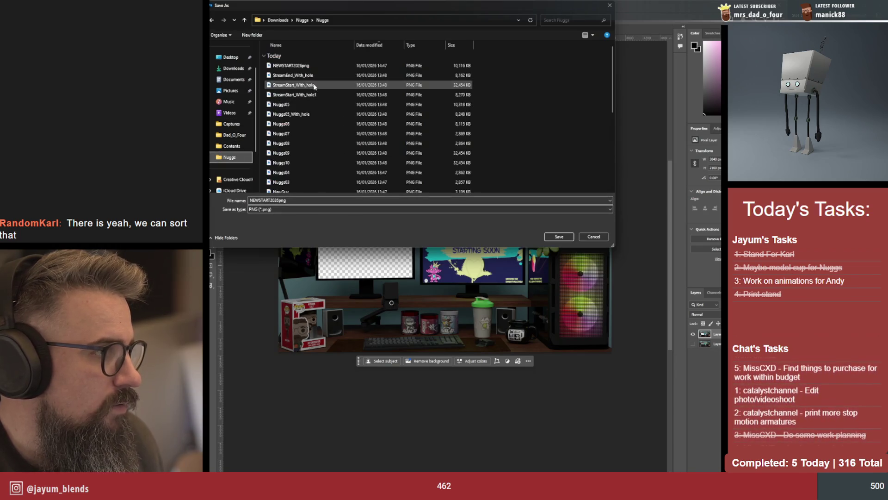
scroll(322, 104, "down", 3)
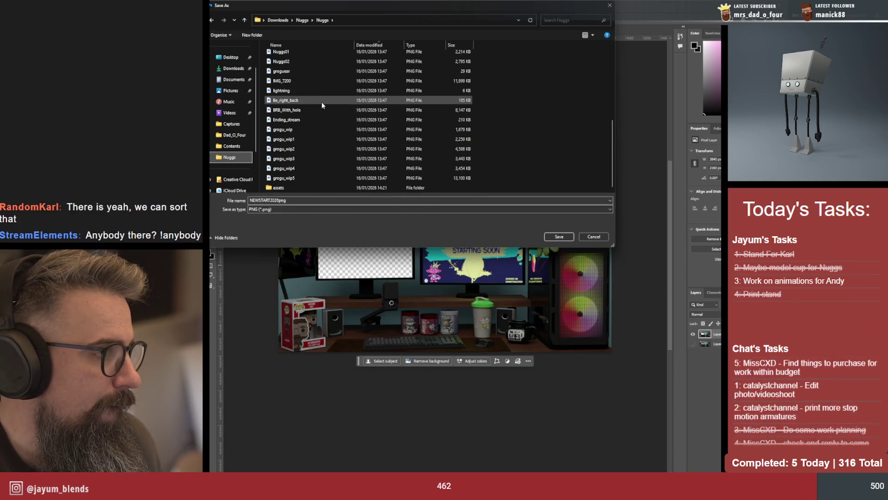
scroll(321, 102, "up", 5)
Name the export NUGGS_NEWSTART2026 and save the PNG
left_click(271, 201)
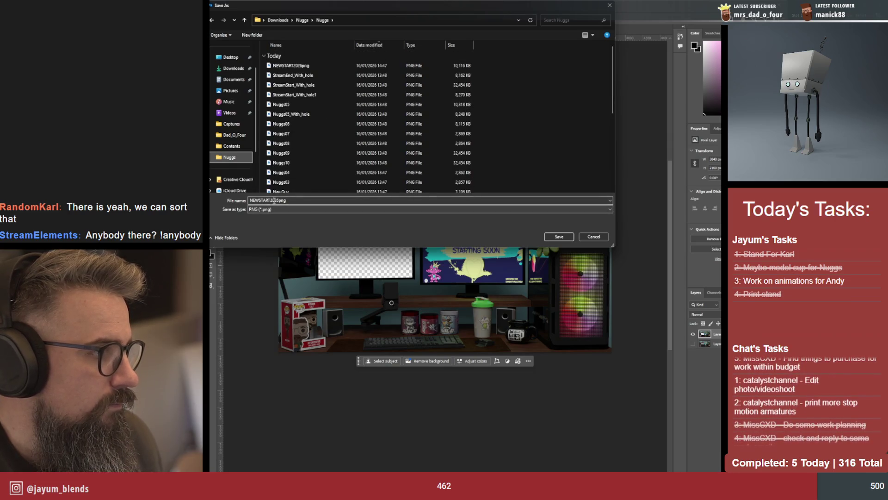
double_click(251, 201)
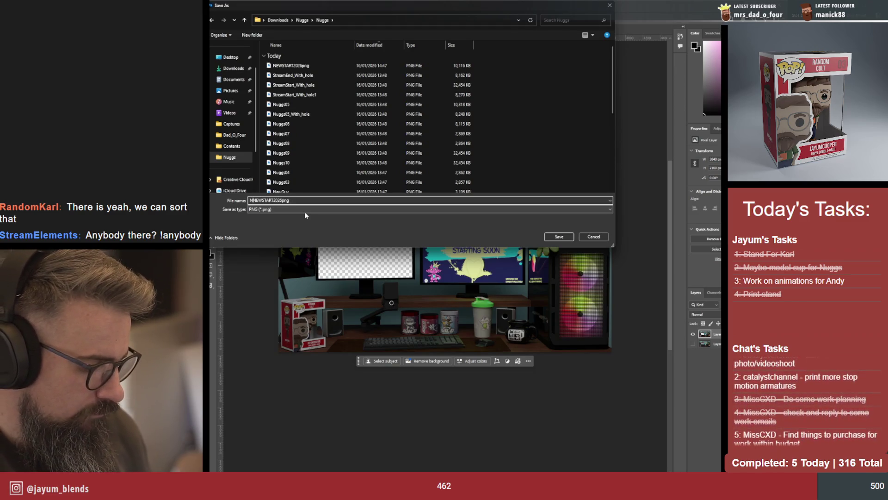
type("NUGGS_")
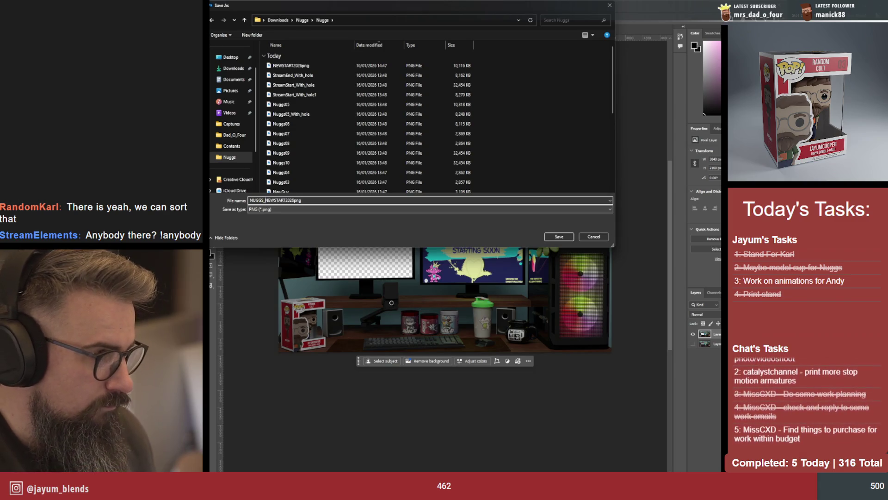
key("Return")
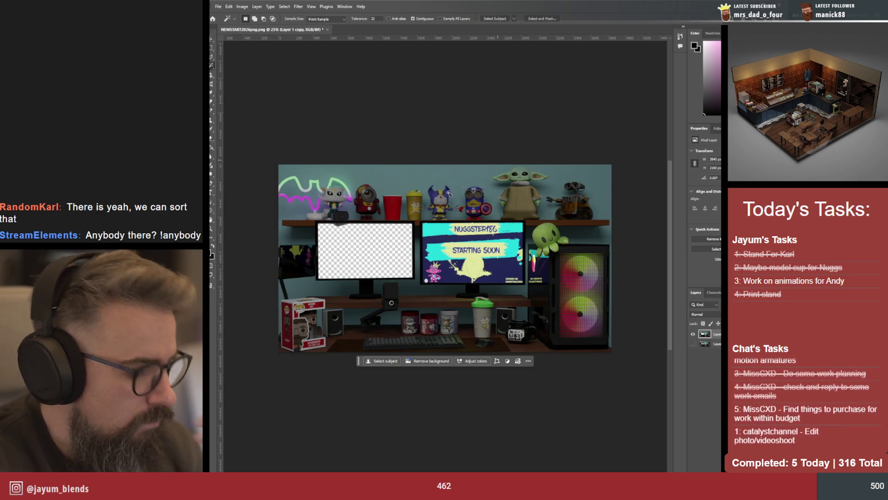
Save a Photoshop (*.PSD) copy into the Nuggs folder and return to the Move tool
key("ctrl+s")
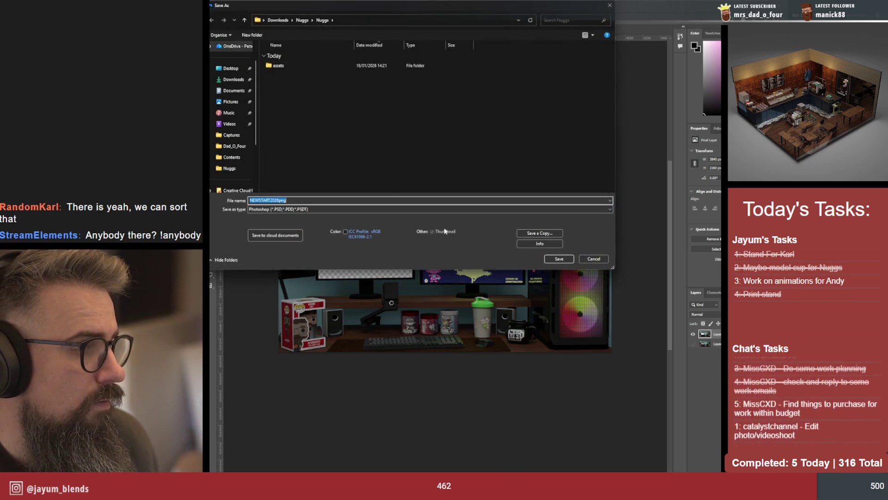
left_click(591, 259)
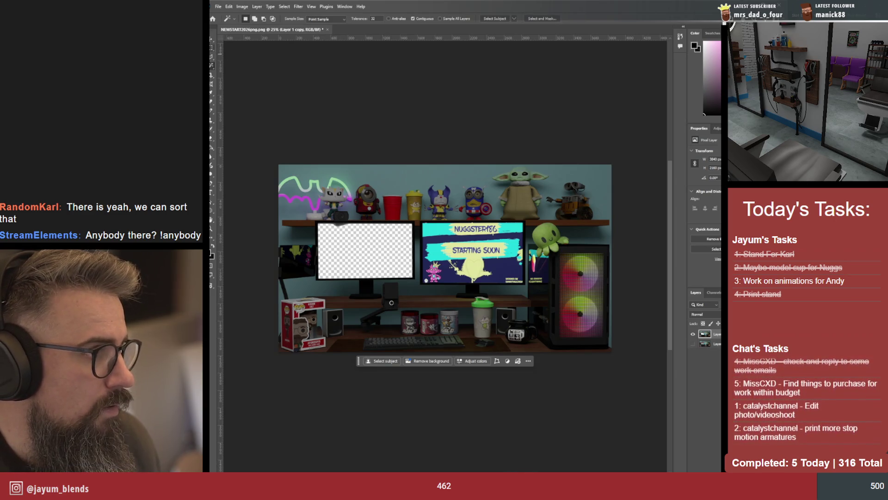
key("v")
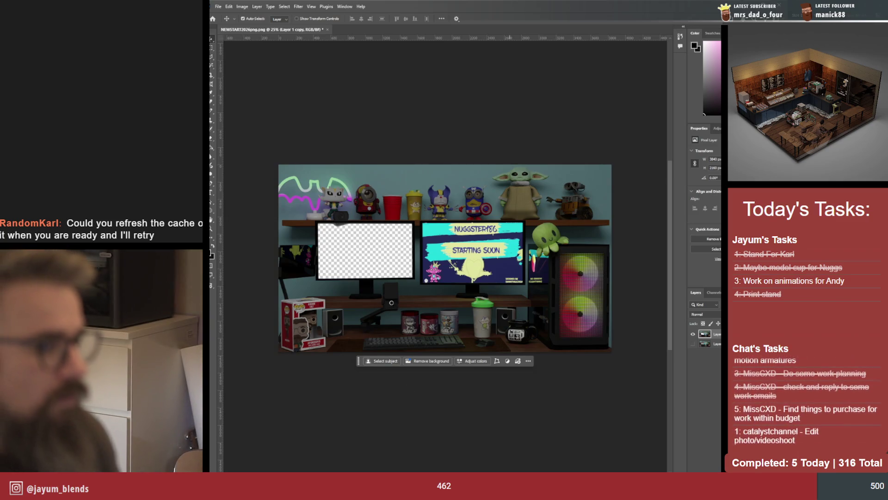
Switch between the Blender render, Photoshop and the main Blender scene to compare
left_click(499, 451)
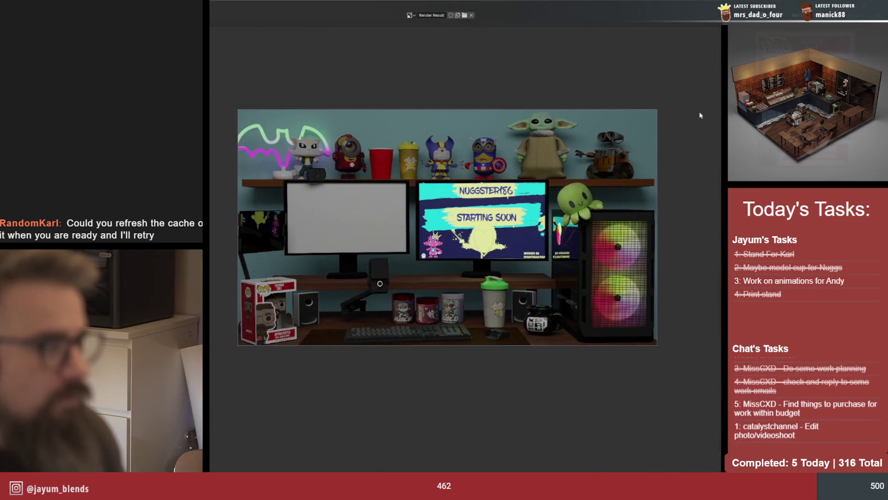
key("alt+Tab")
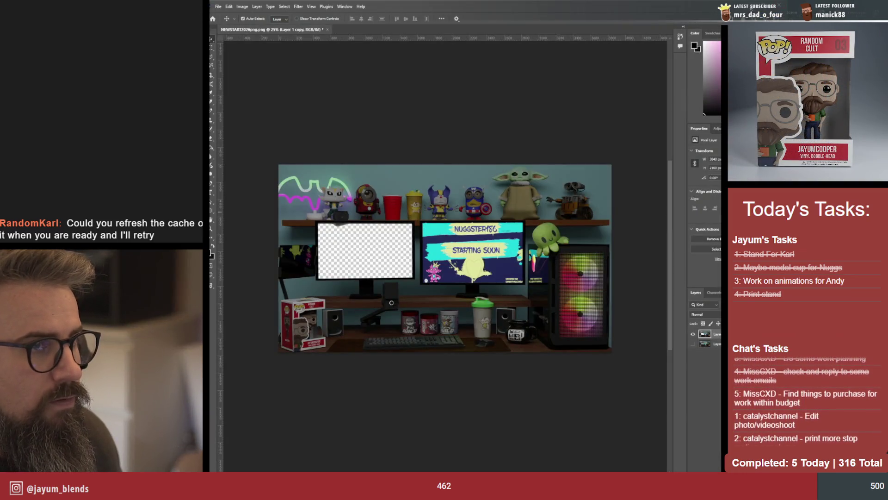
key("alt+Tab")
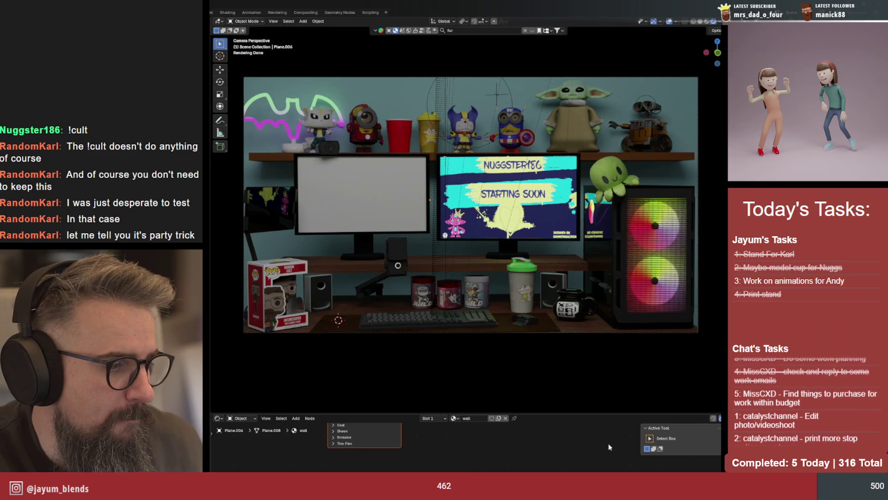
left_click(566, 451)
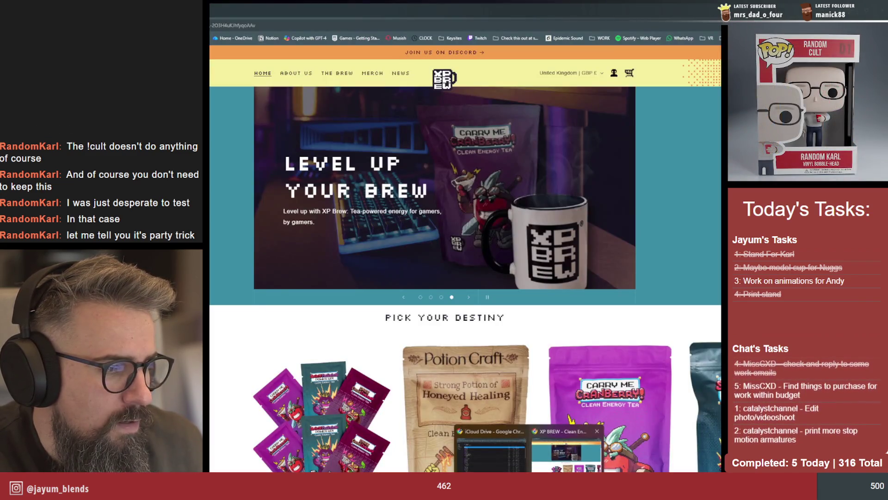
key("alt+Tab")
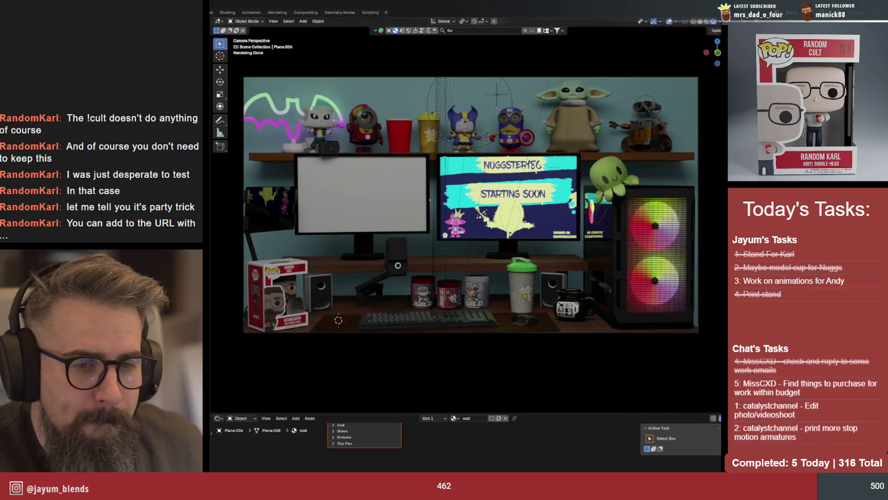
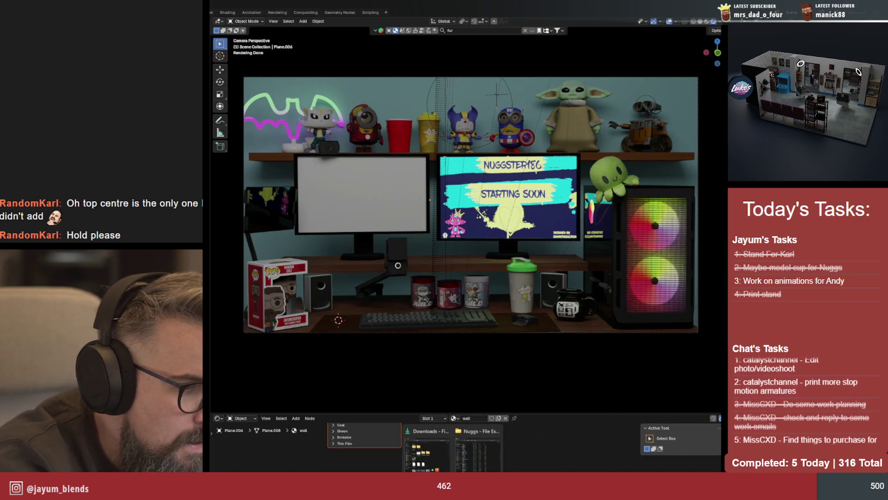
From the Desktop, open the Dad_O_Four folder and launch Dad_WIP.aep in After Effects
left_click(478, 446)
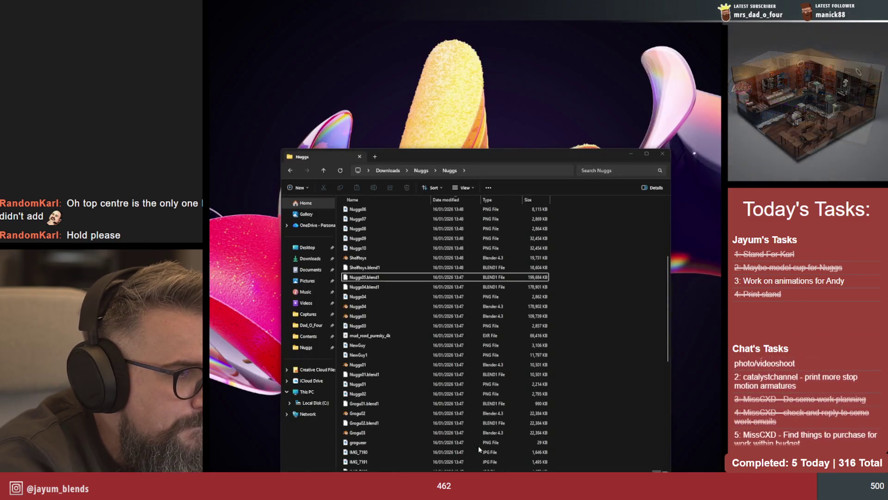
left_click(307, 247)
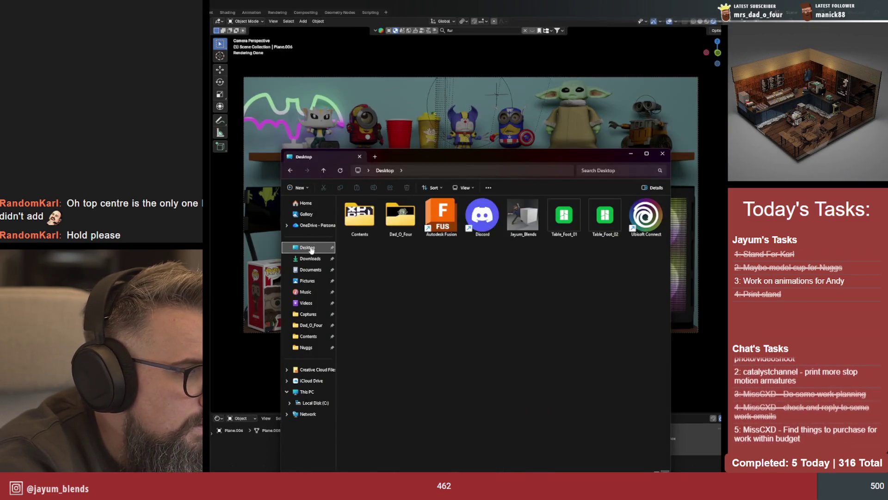
double_click(400, 216)
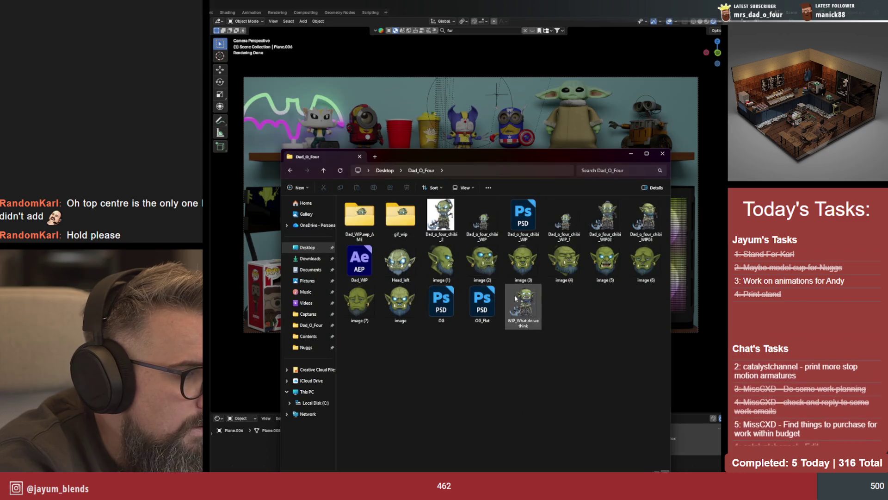
double_click(361, 266)
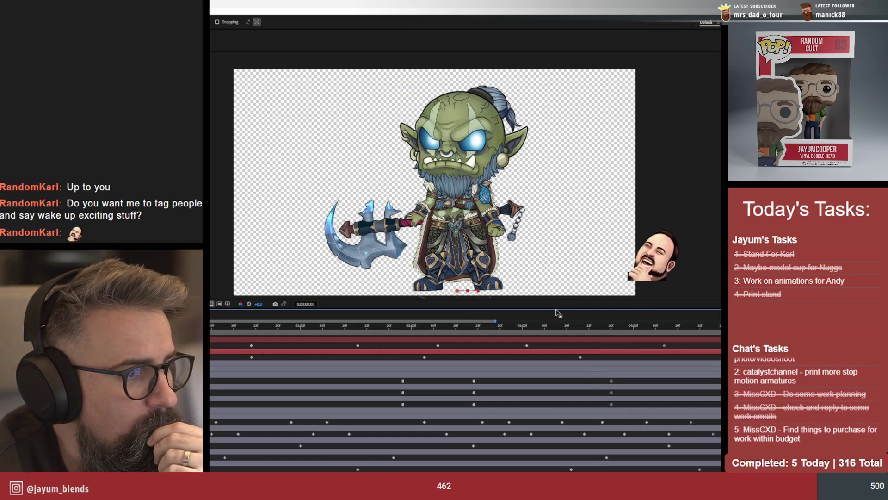
Drag the composition/timeline divider down twice to enlarge the viewer
left_click_drag(556, 308, 561, 348)
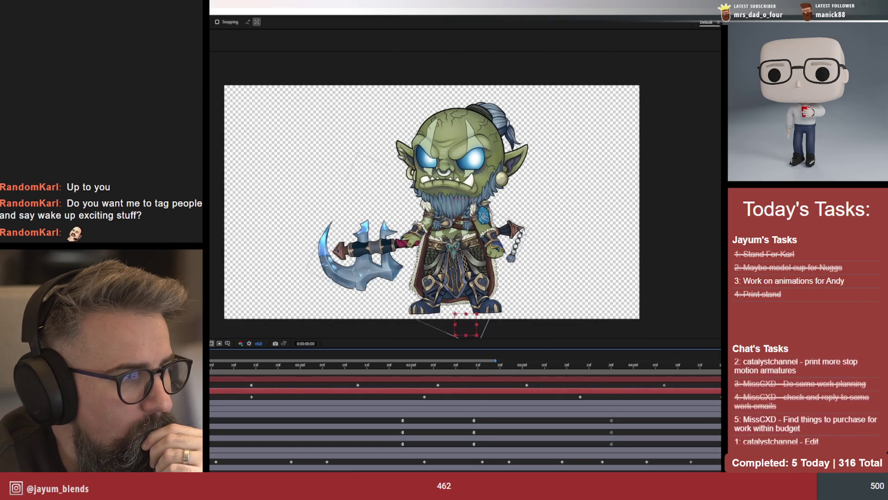
scroll(432, 201, "up", 1)
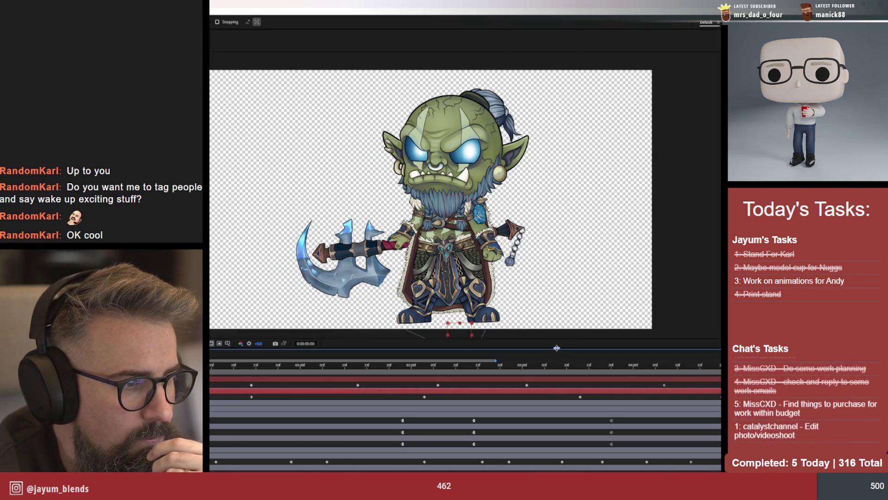
left_click_drag(557, 347, 558, 372)
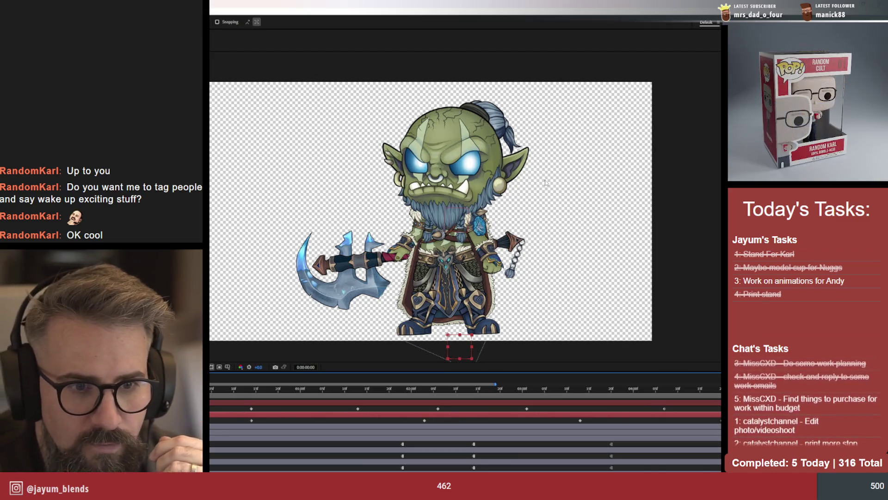
scroll(545, 182, "up", 1)
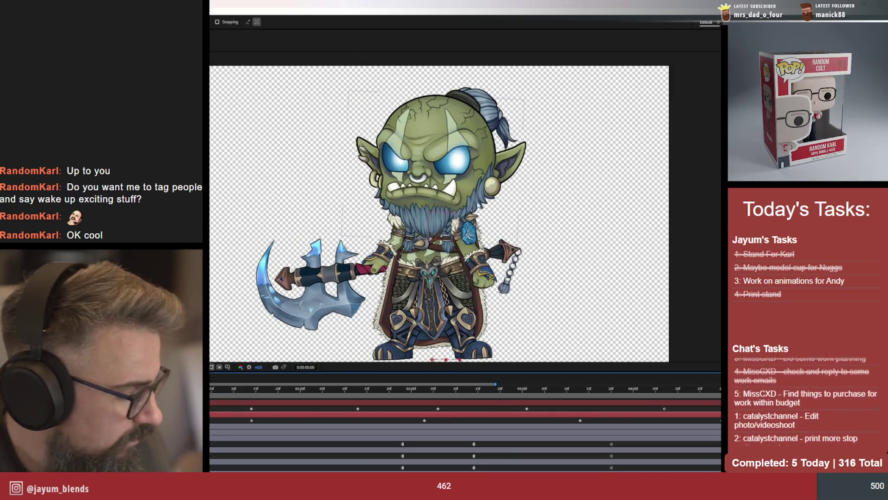
scroll(440, 191, "up", 1)
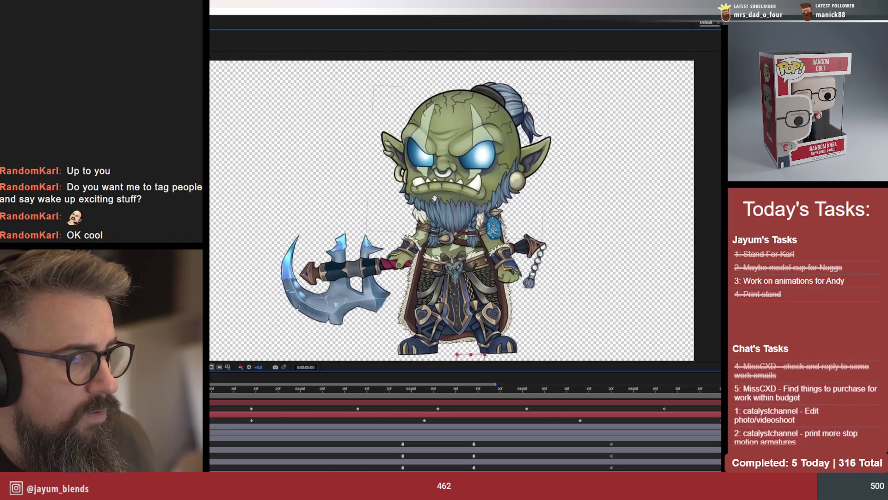
scroll(554, 217, "up", 1)
scroll(567, 221, "down", 1)
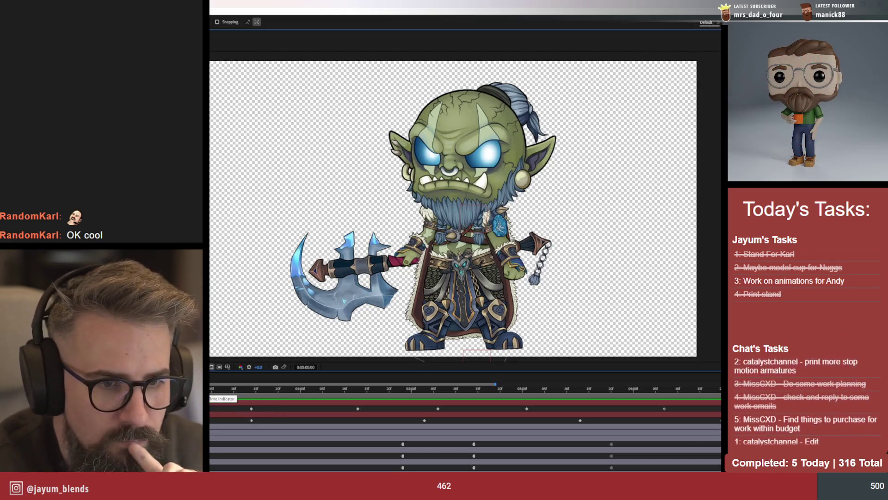
left_click_drag(212, 397, 494, 419)
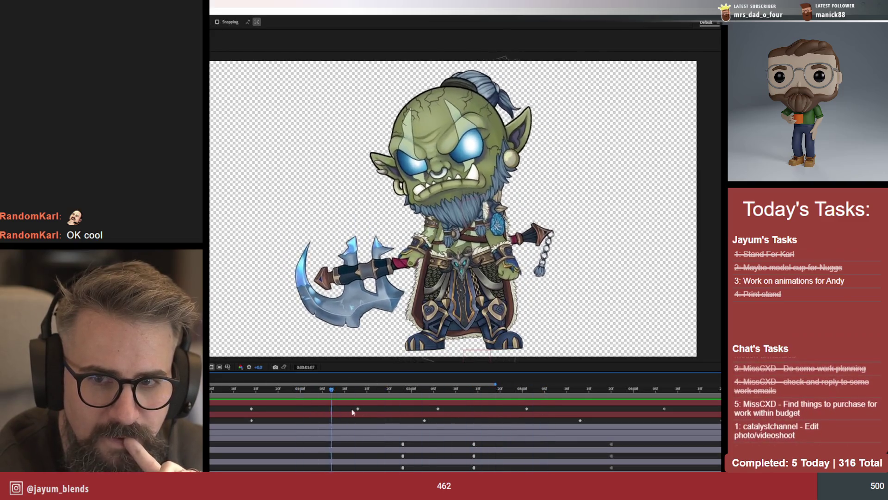
mouse_move(494, 420)
left_mouse_down()
mouse_move(622, 402)
mouse_move(374, 394)
left_mouse_up()
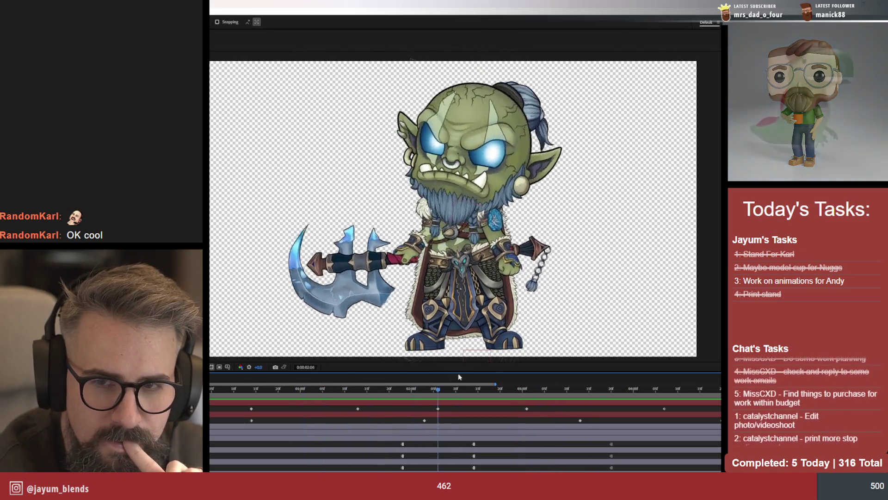
left_click_drag(598, 389, 580, 377)
key("space")
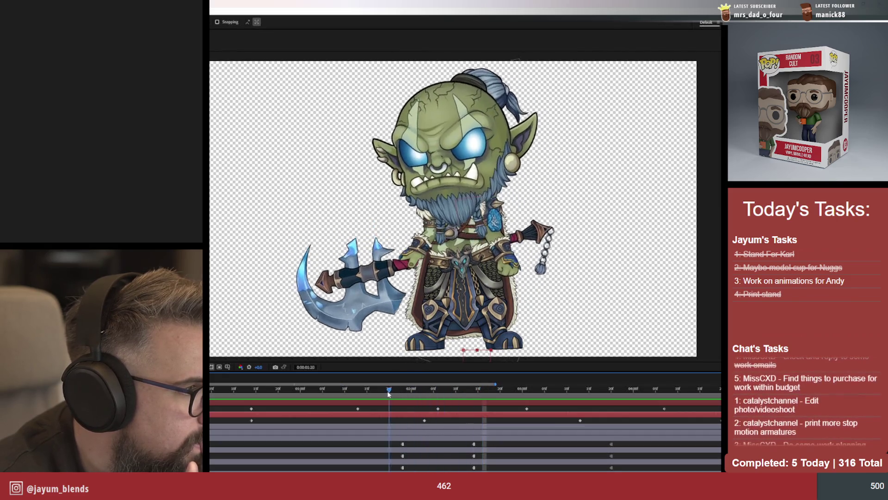
left_click_drag(484, 389, 598, 401)
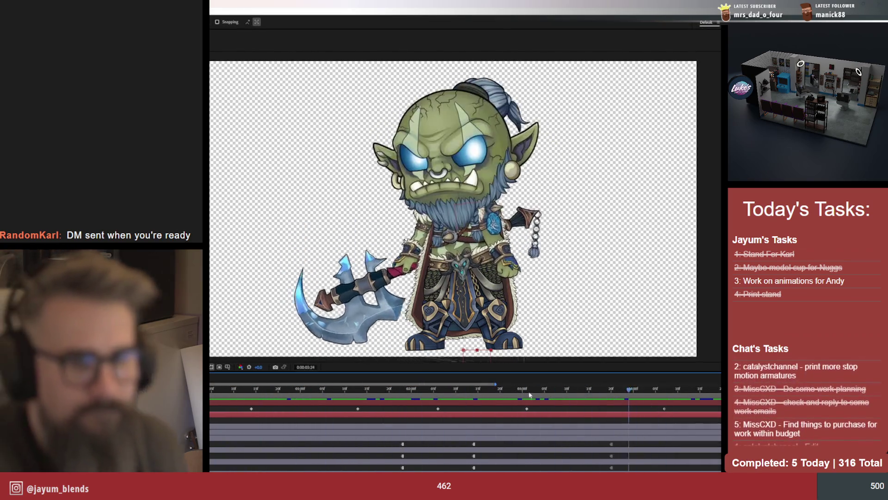
left_click(249, 407)
left_click_drag(249, 406, 305, 419)
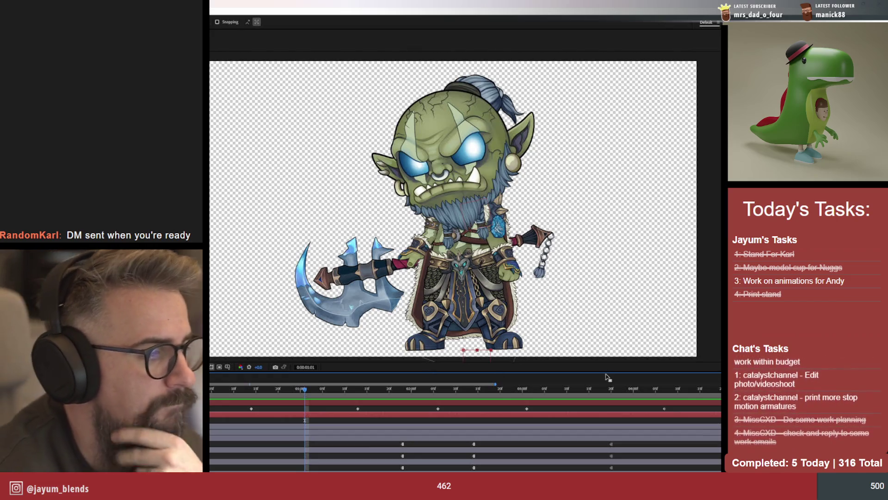
key("space")
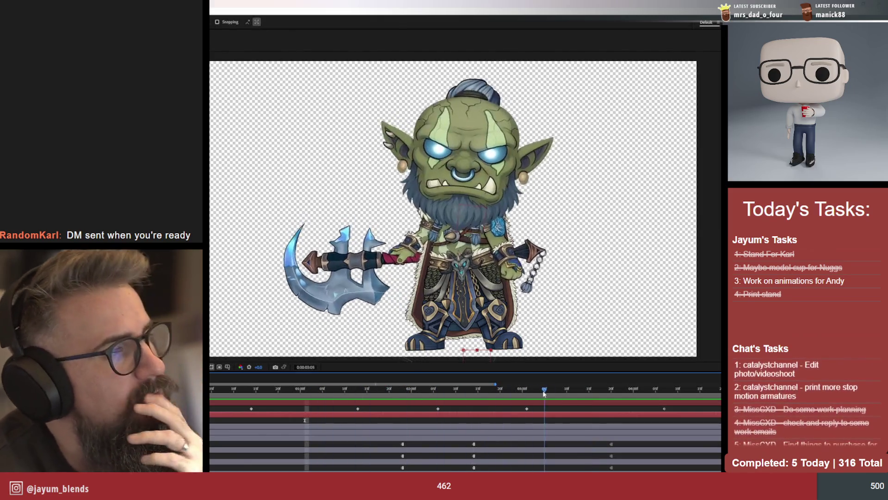
left_click(452, 395)
left_click_drag(453, 394, 464, 406)
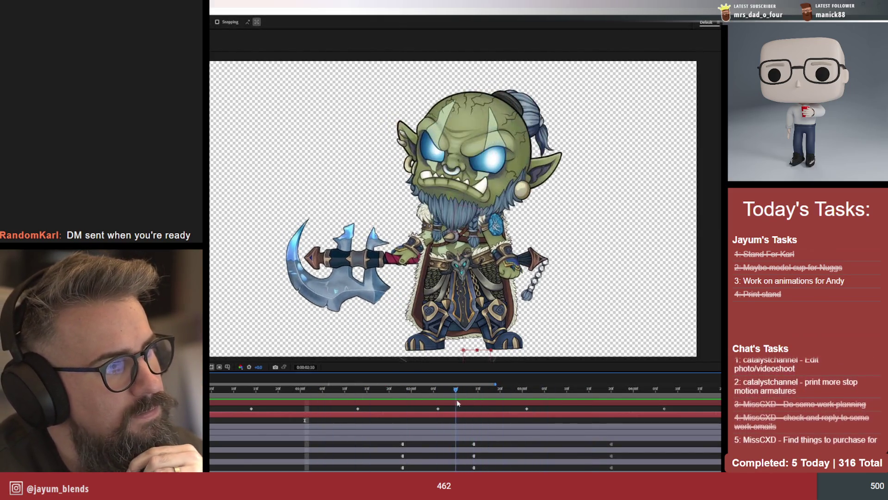
mouse_move(463, 406)
left_mouse_down()
mouse_move(419, 420)
mouse_move(327, 419)
left_mouse_up()
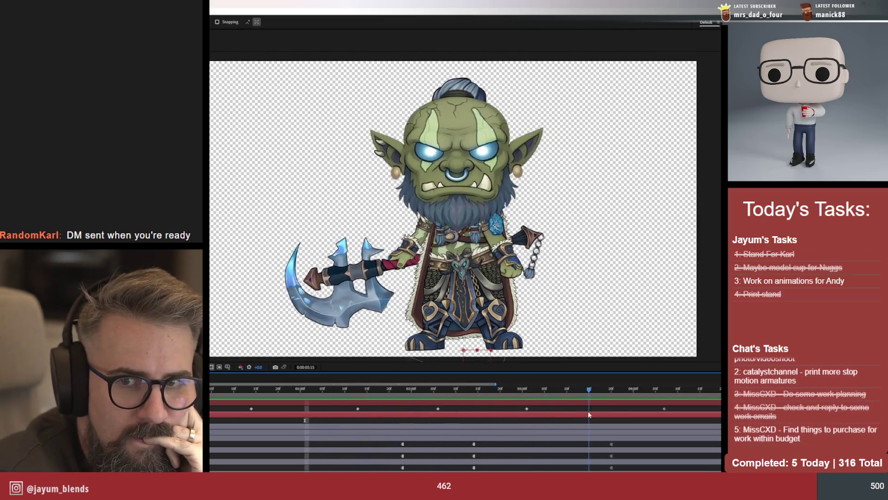
left_click_drag(327, 419, 295, 405)
key("space")
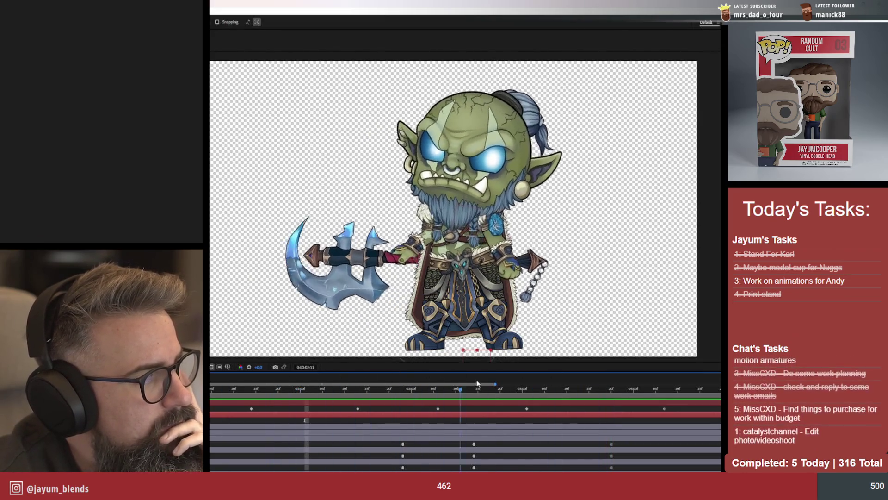
mouse_move(492, 386)
left_mouse_down()
mouse_move(517, 391)
mouse_move(475, 388)
left_mouse_up()
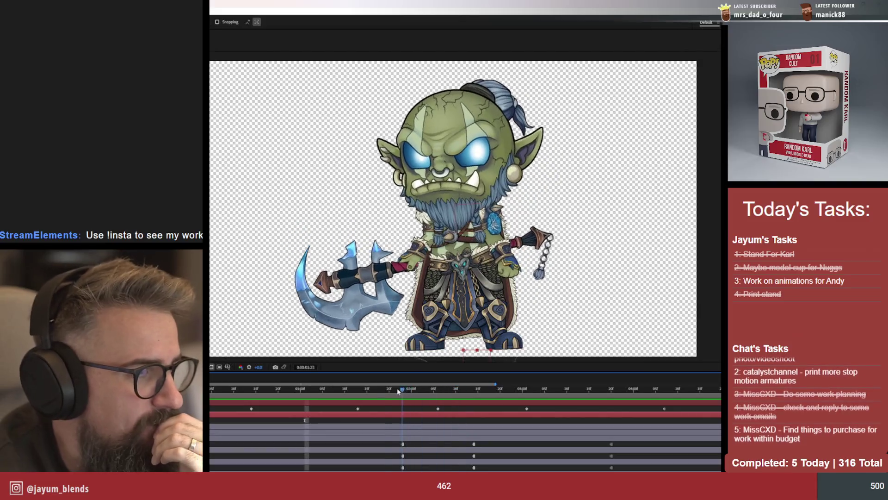
key("Right")
key("Right")
key("Right")
left_click_drag(470, 393, 421, 389)
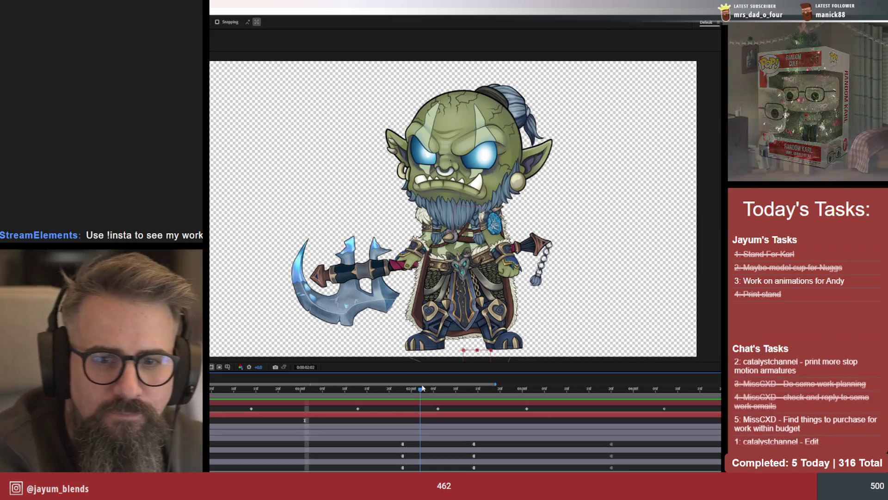
mouse_move(421, 388)
left_mouse_down()
mouse_move(570, 395)
mouse_move(501, 376)
left_mouse_up()
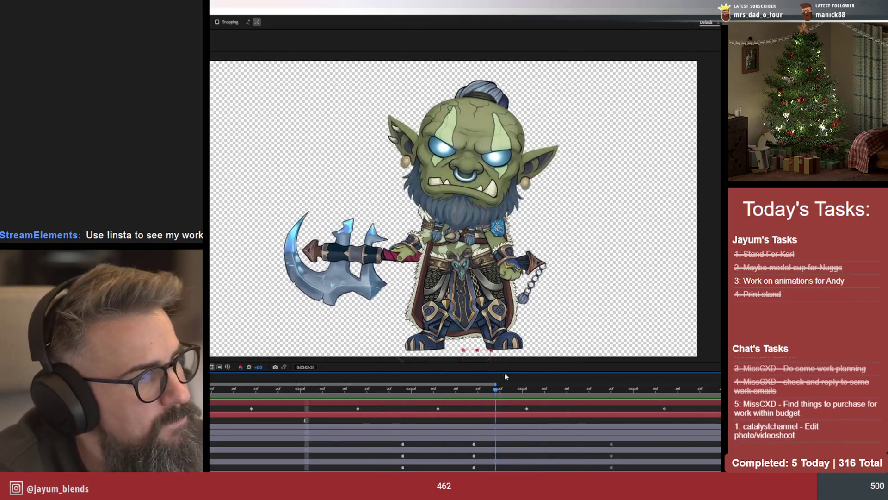
left_click_drag(411, 379, 472, 378)
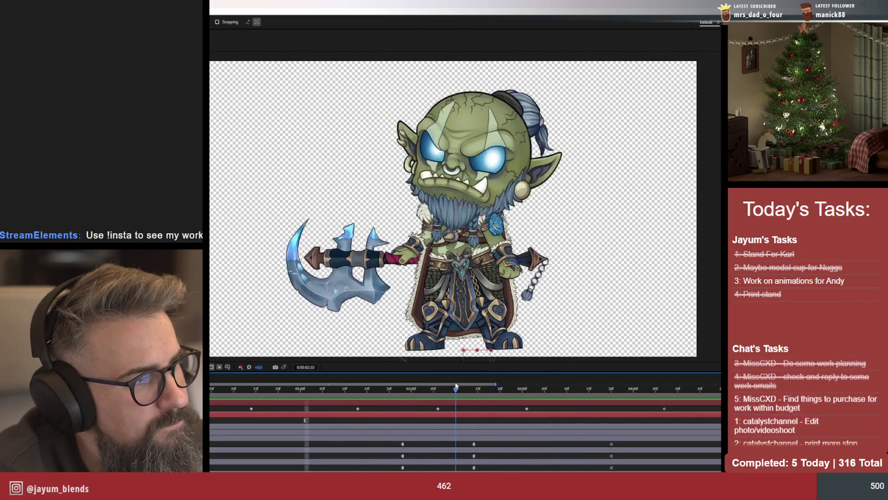
left_click_drag(484, 387, 471, 390)
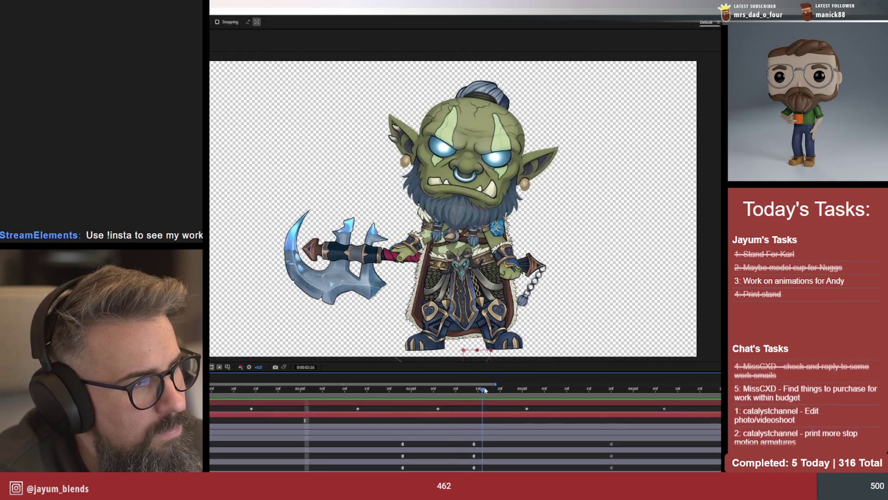
mouse_move(580, 392)
left_mouse_down()
mouse_move(592, 356)
mouse_move(518, 388)
left_mouse_up()
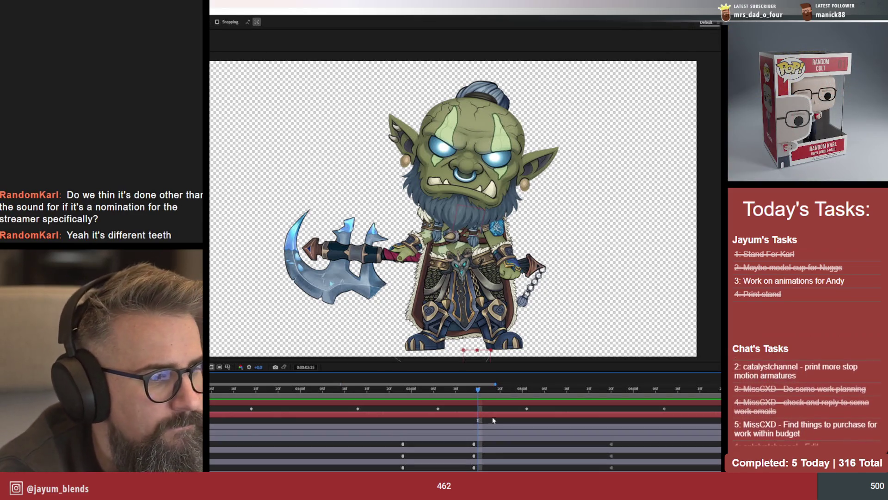
left_click_drag(478, 388, 463, 406)
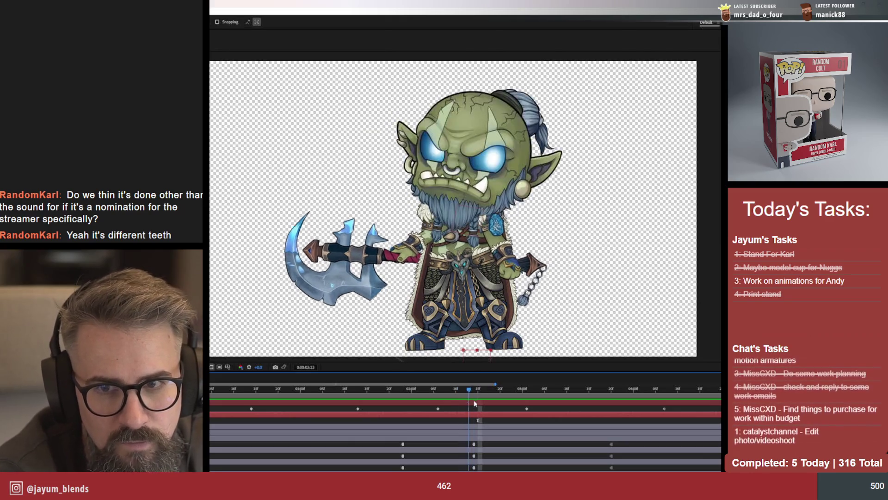
left_click_drag(463, 406, 498, 394)
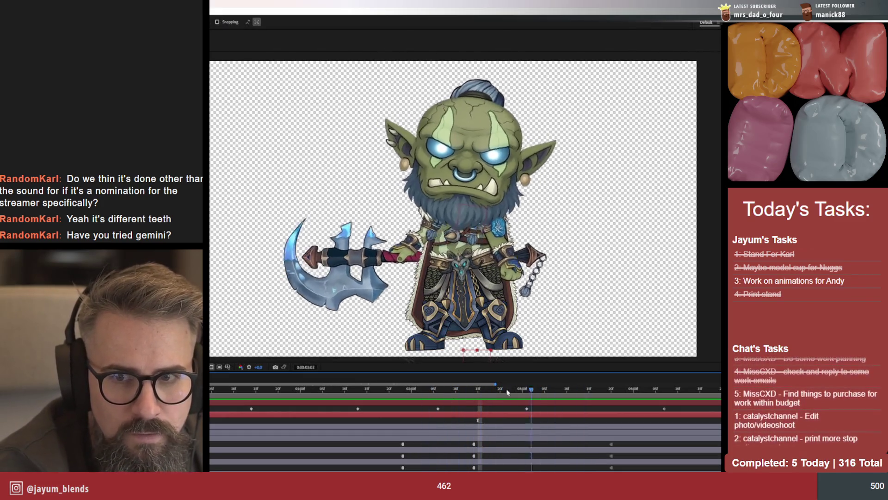
mouse_move(420, 382)
left_mouse_down()
mouse_move(494, 373)
mouse_move(395, 359)
mouse_move(469, 359)
mouse_move(456, 360)
left_mouse_up()
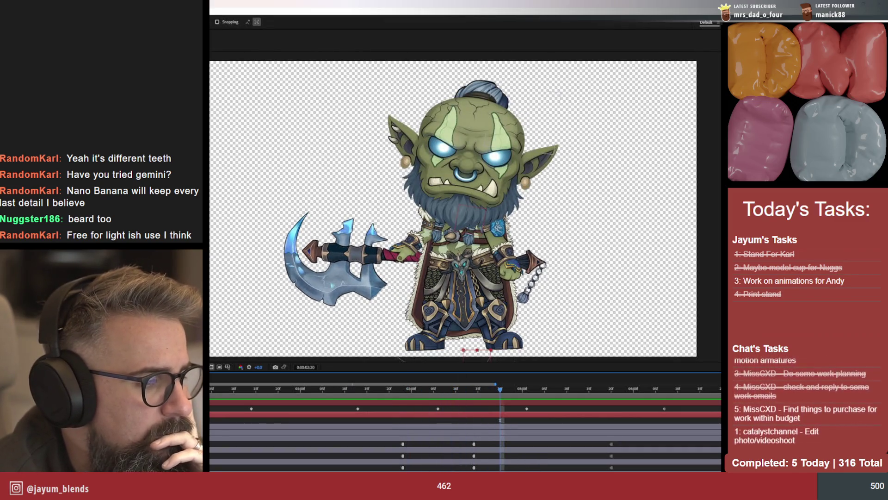
key("alt+Tab")
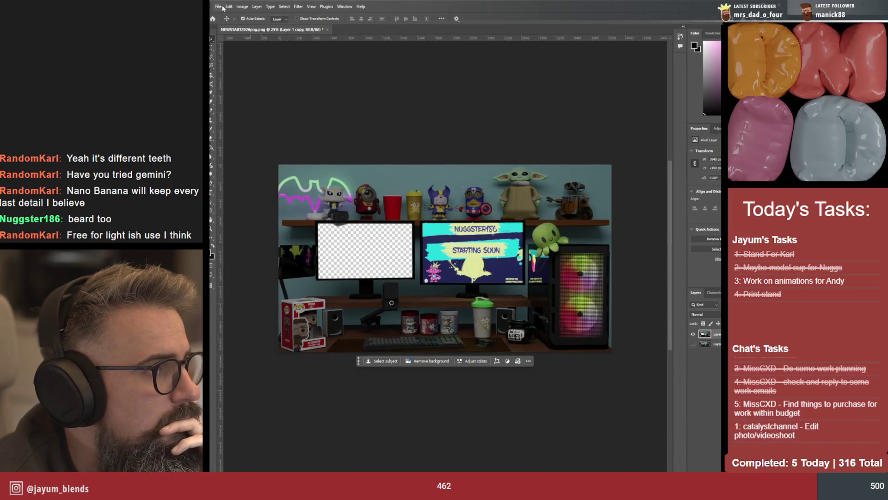
Cancel the File > Open dialog and close the desk scene document to reach Home
left_click(219, 6)
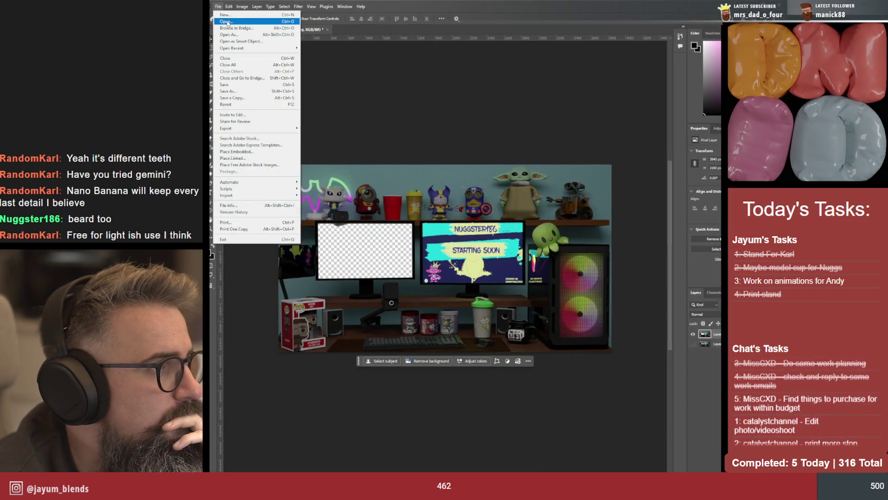
left_click(226, 22)
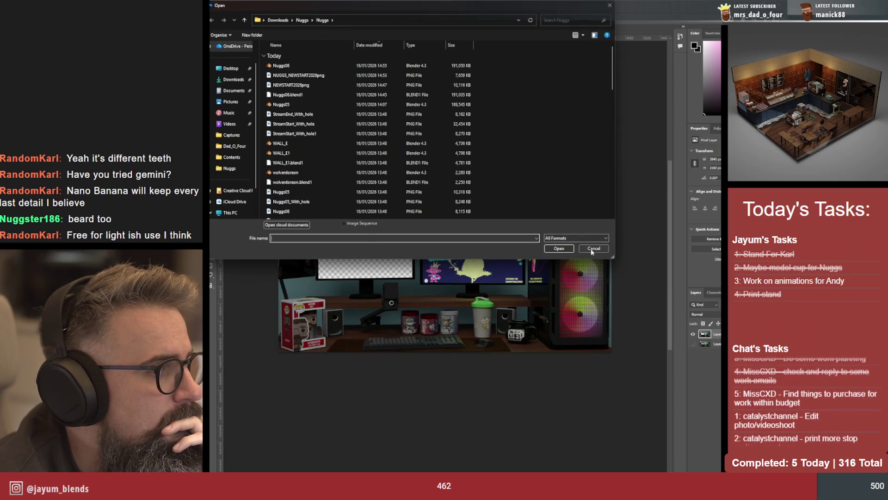
left_click(594, 248)
left_click(213, 9)
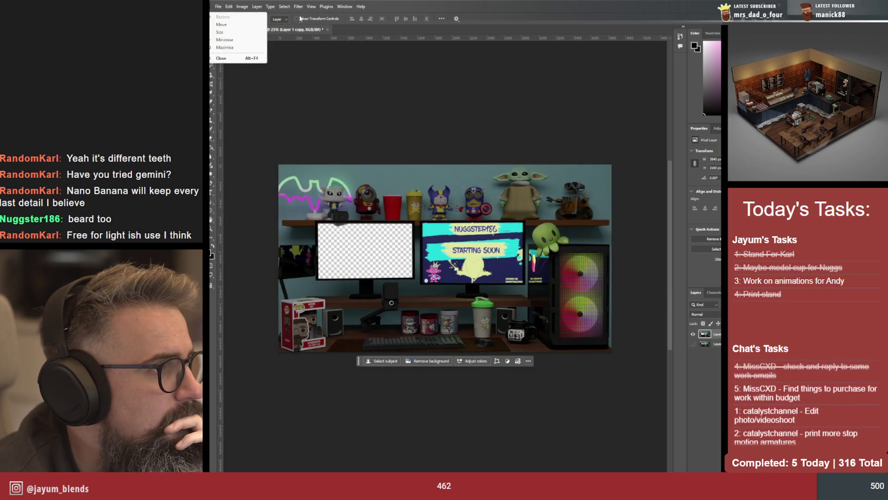
key("Escape")
key("ctrl+w")
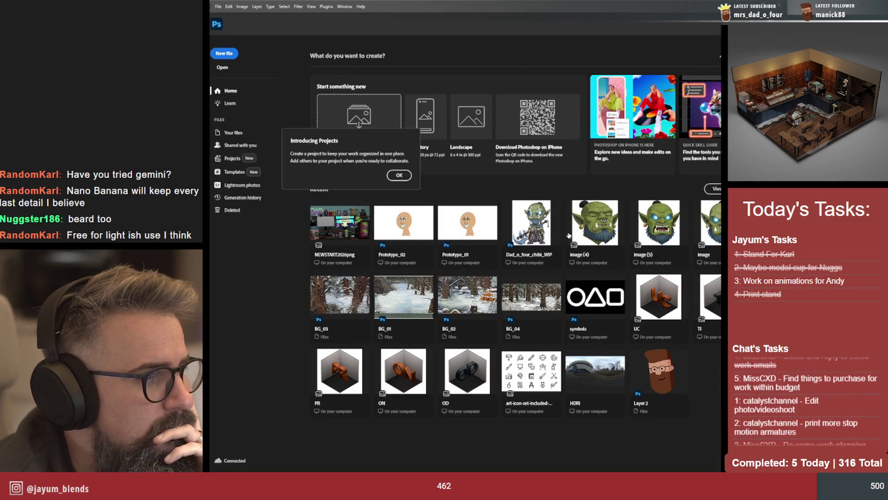
Open the Dad_o_four chibi orc WIP file from the Home screen thumbnail
left_click(534, 234)
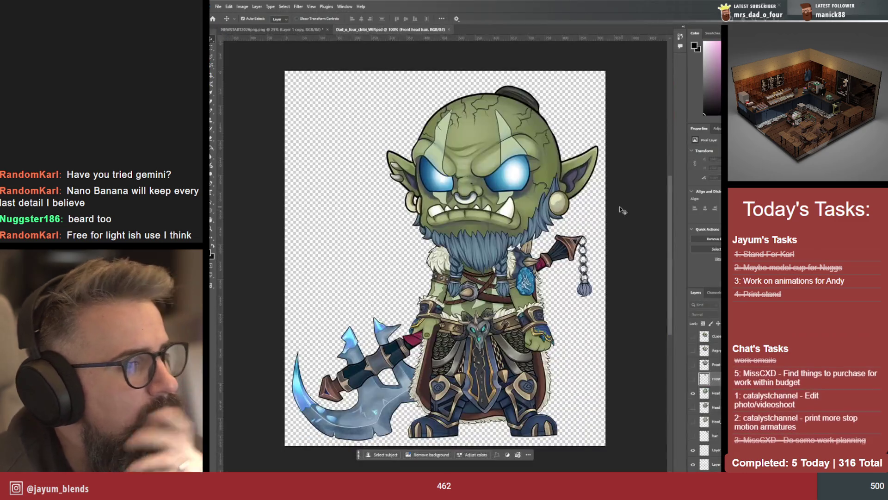
left_click(692, 364)
left_click(693, 393)
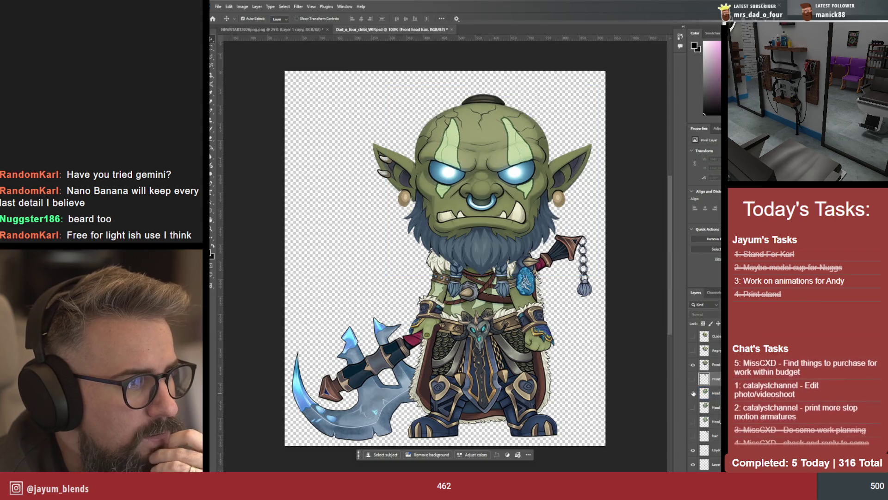
left_click(693, 351)
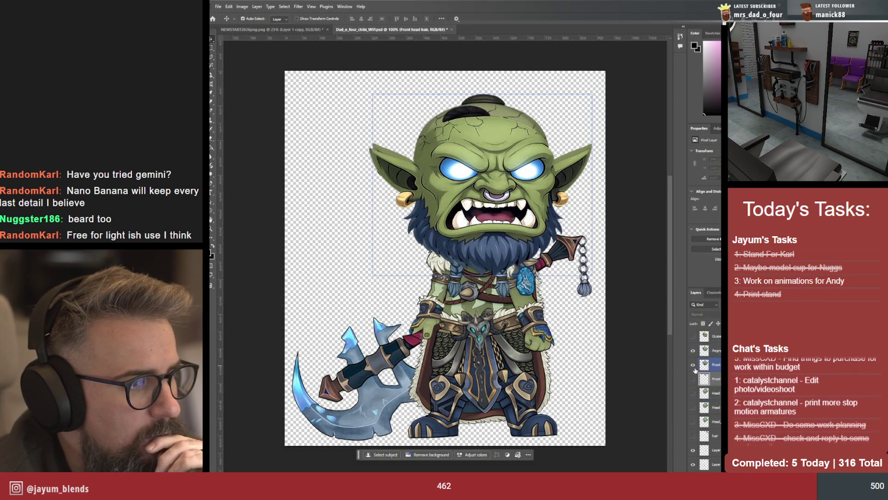
left_click(693, 365)
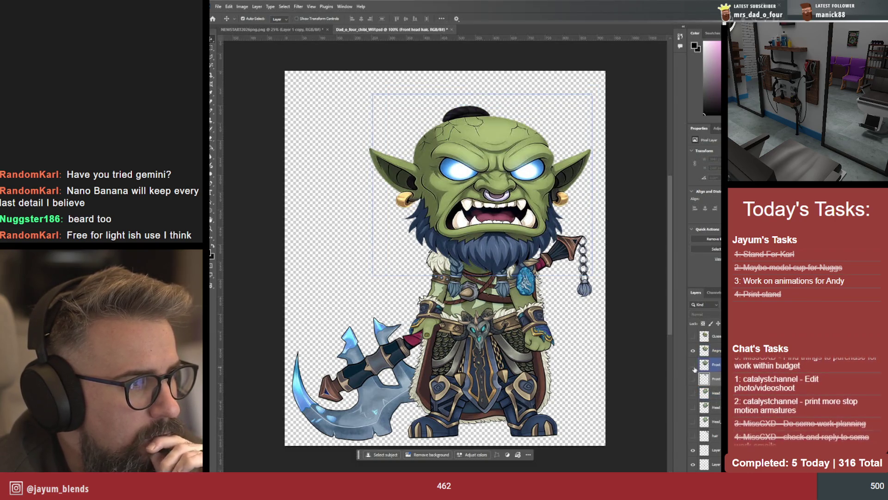
left_click(693, 337)
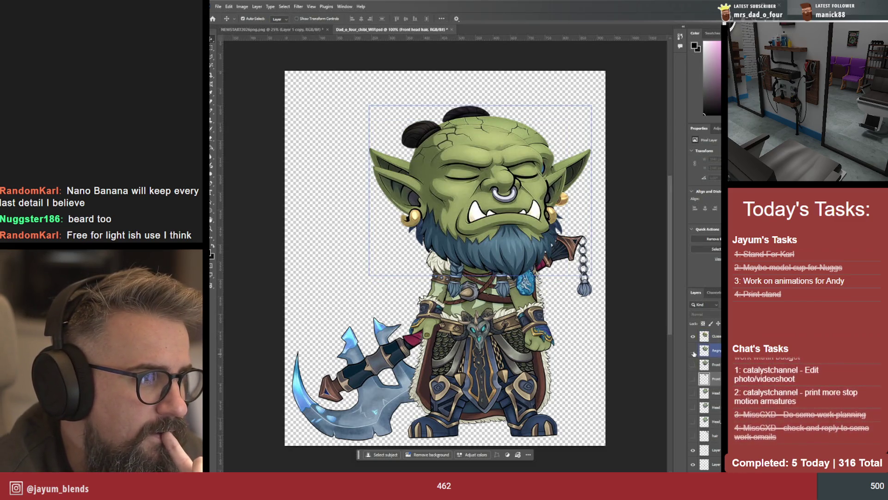
left_click(694, 351)
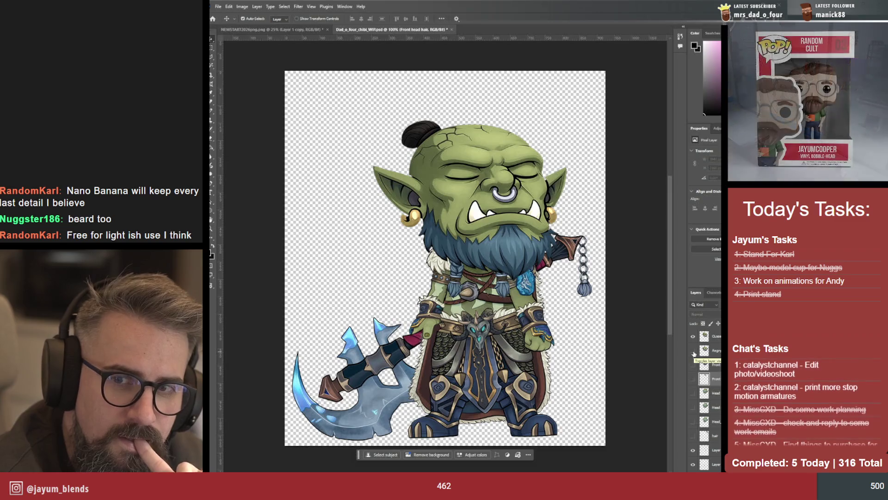
left_click(693, 350)
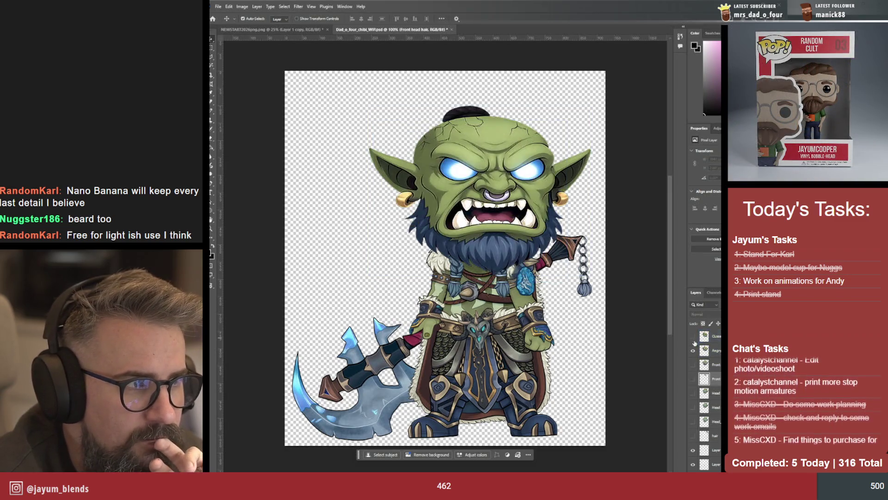
left_click(694, 364)
left_click(693, 350)
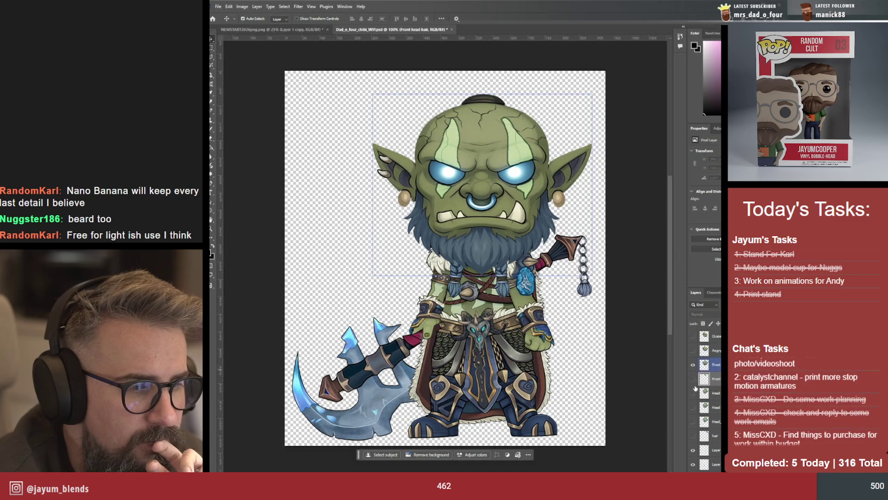
left_click(693, 378)
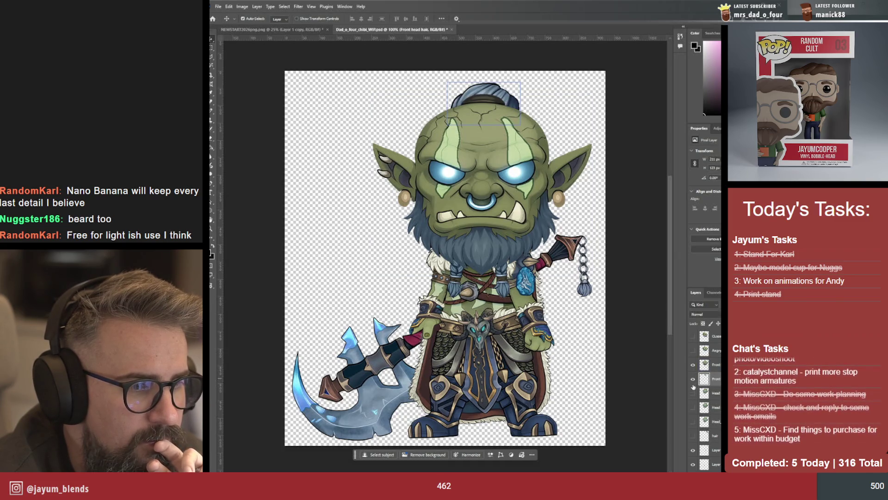
left_click(693, 393)
left_click(693, 365)
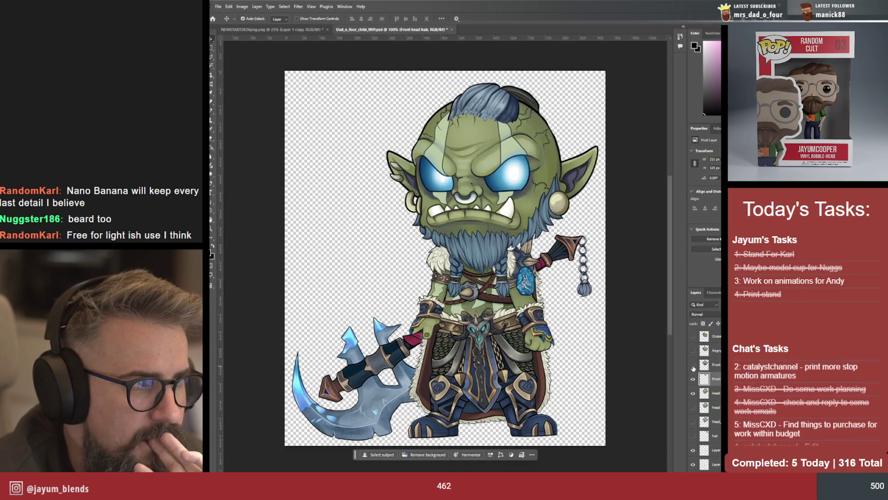
left_click(692, 381)
left_click(692, 407)
left_click(692, 409)
left_click(692, 421)
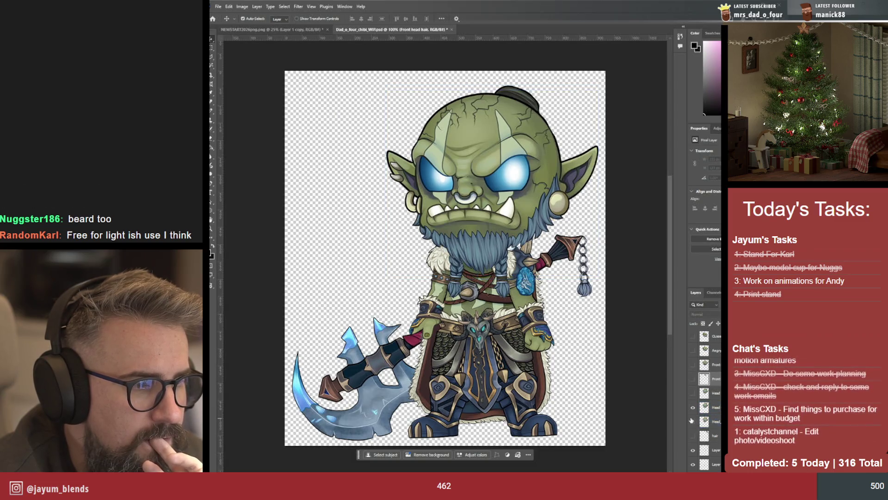
left_click(693, 406)
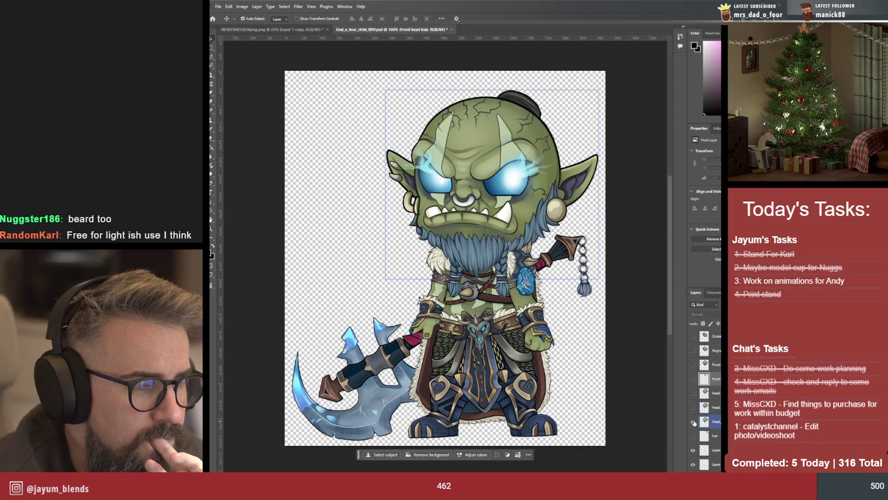
left_click(694, 421)
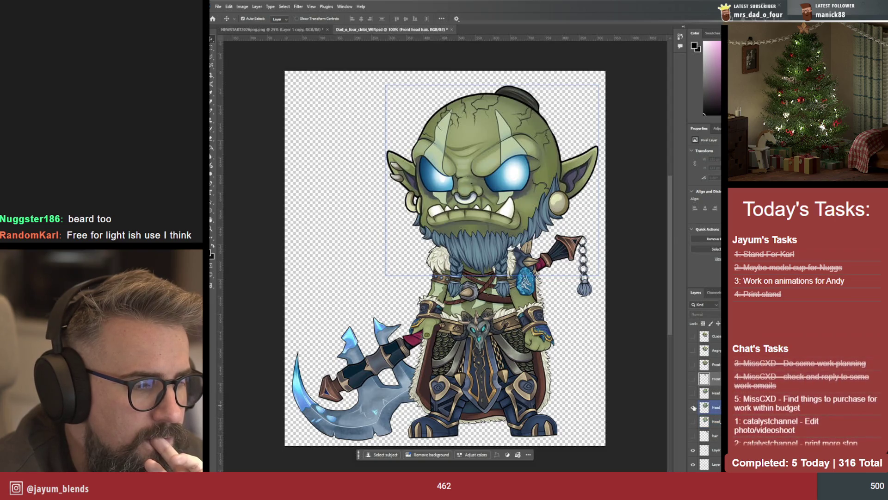
left_click(692, 402)
left_click(693, 402)
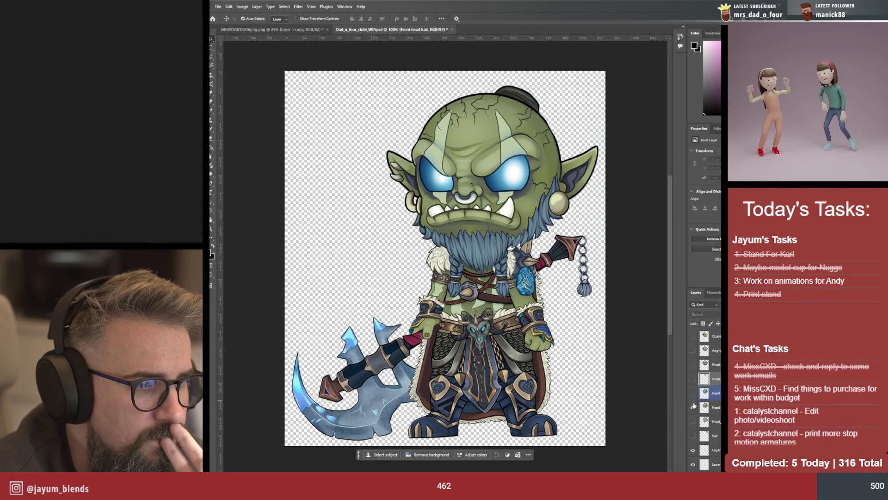
left_click(693, 394)
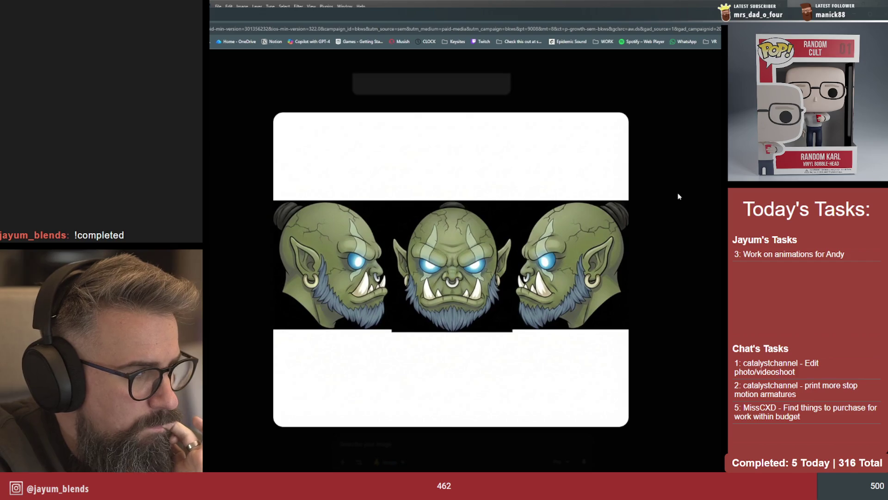
Enlarge and close the earlier head-turn, source head and three-head turnaround images to compare them
left_click(611, 179)
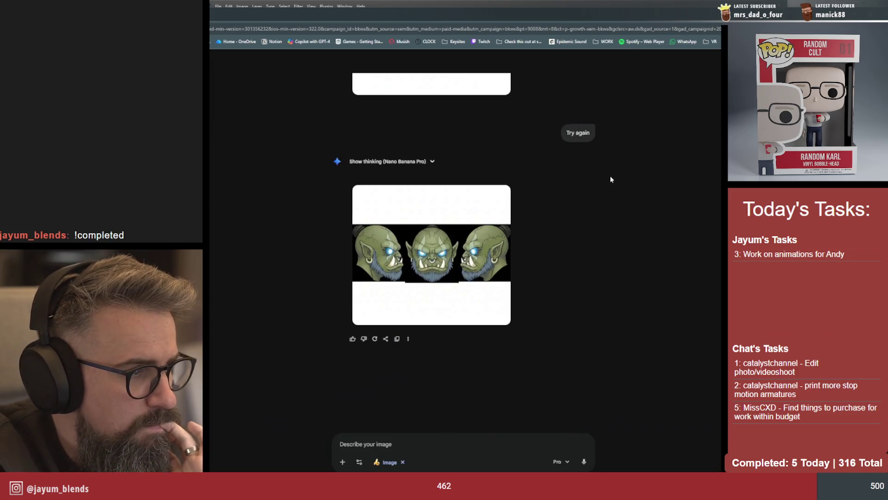
scroll(610, 179, "up", 5)
left_click(496, 270)
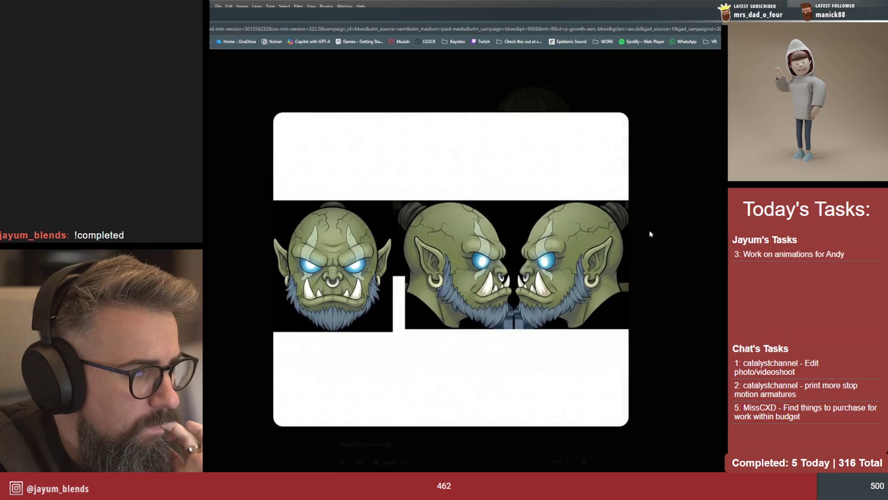
left_click(689, 216)
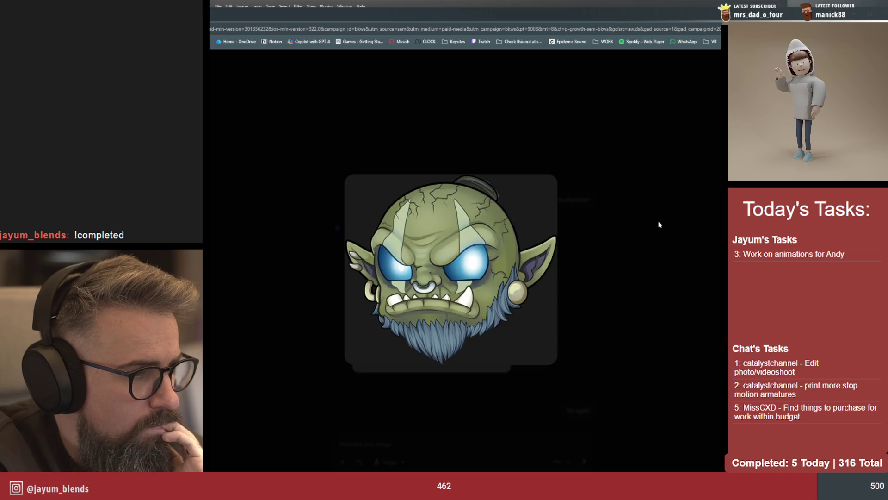
left_click(660, 224)
scroll(586, 243, "down", 4)
left_click(486, 298)
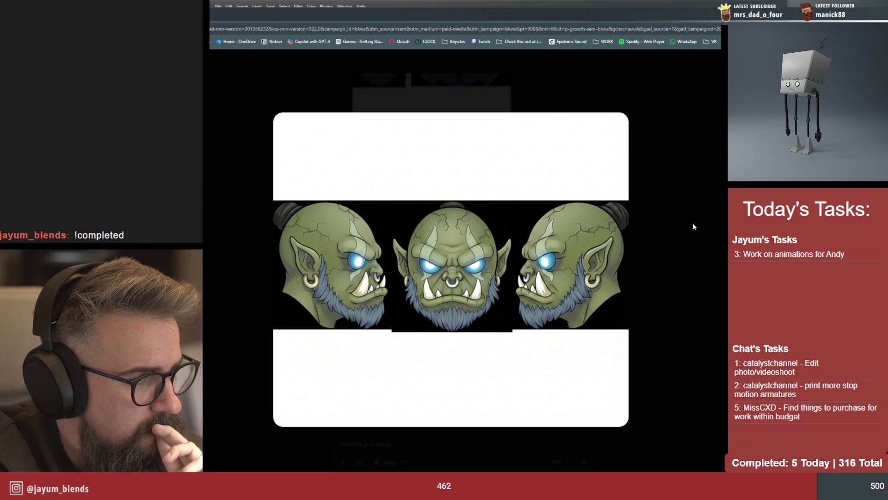
left_click(661, 205)
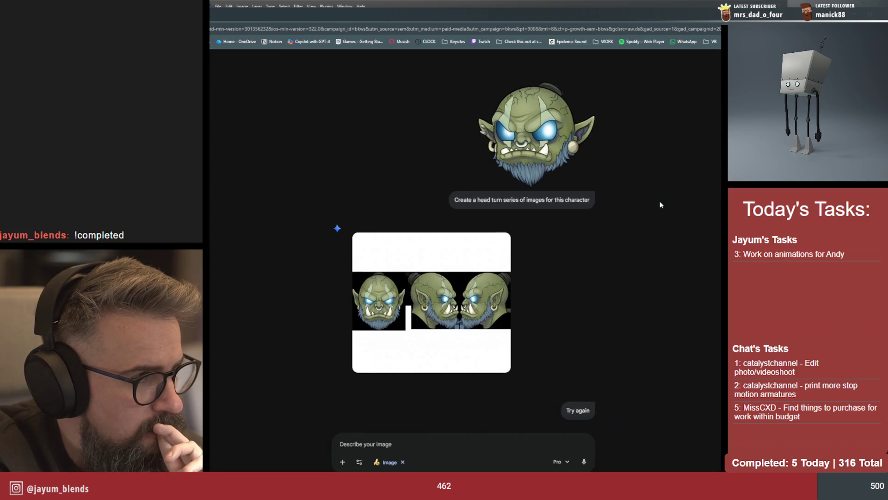
scroll(661, 205, "down", 2)
scroll(661, 204, "down", 2)
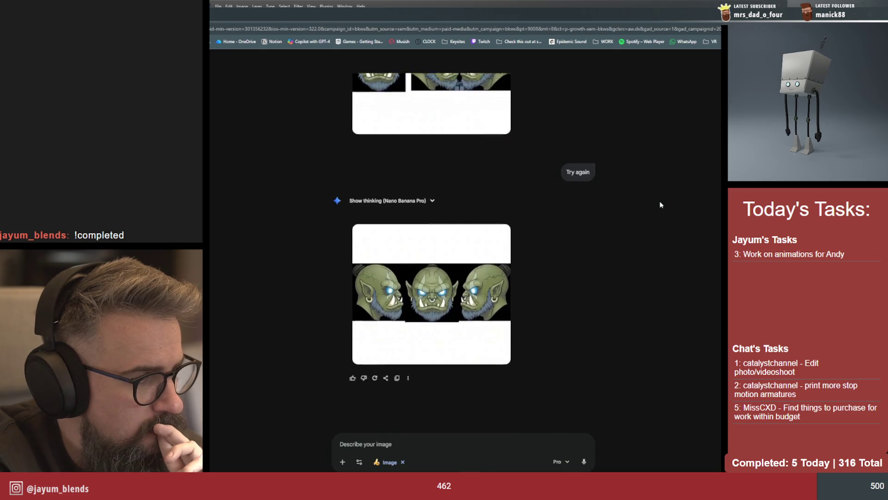
scroll(661, 205, "up", 3)
scroll(661, 204, "up", 1)
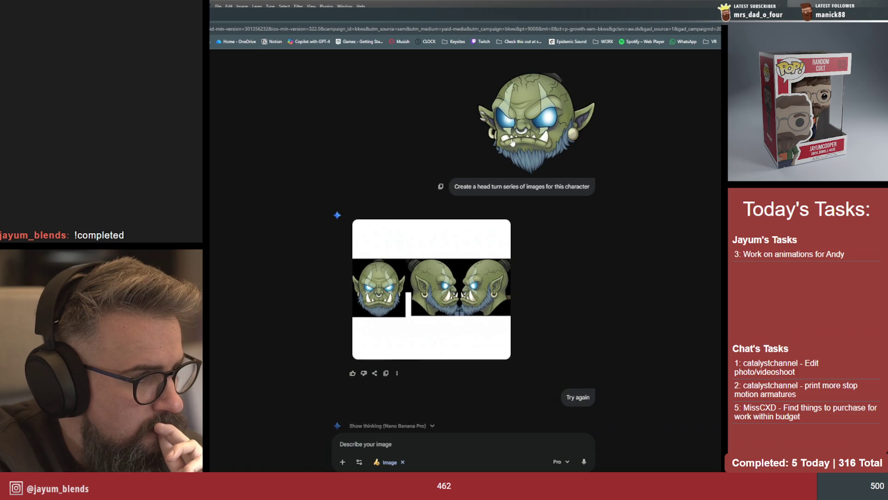
scroll(561, 163, "down", 5)
scroll(562, 166, "down", 3)
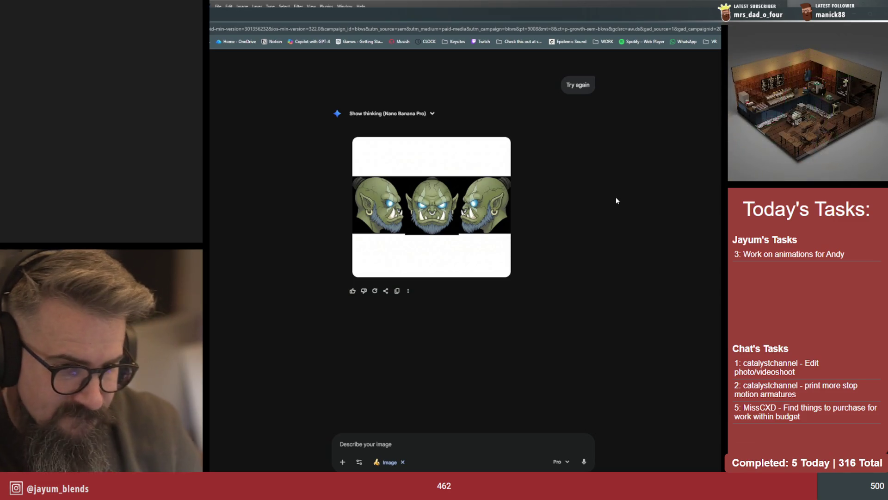
left_click(372, 442)
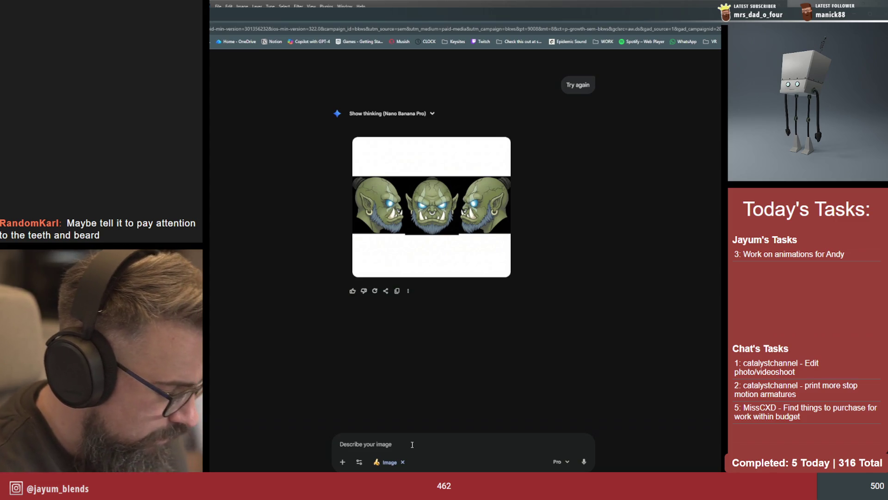
type("Try again, pa")
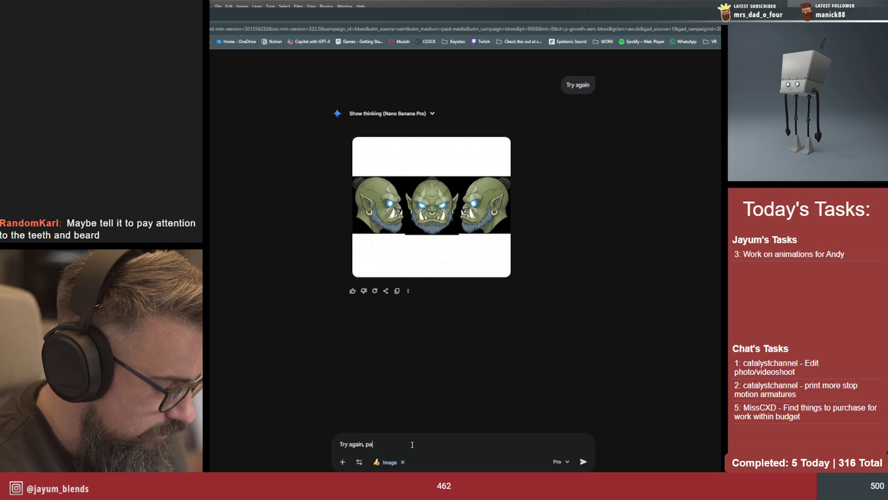
type("y closer")
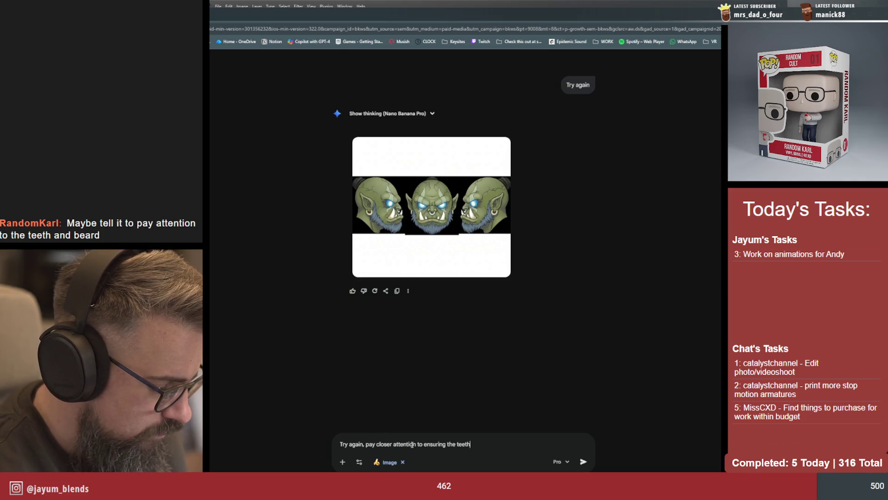
Fix typos (bears to beard) and send the request for consistent teeth, beard, profiles and quarter turns
key("BackSpace")
key("BackSpace")
key("BackSpace")
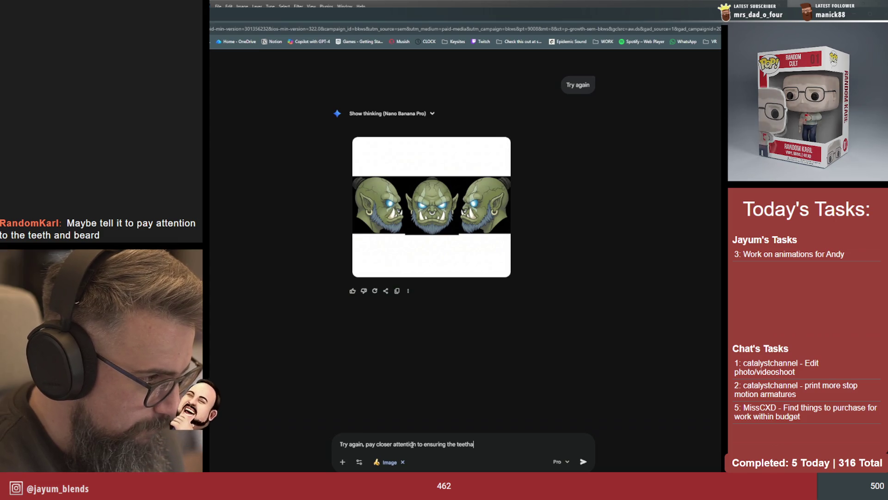
type("and be")
type("ars")
key("BackSpace")
key("BackSpace")
type("d ")
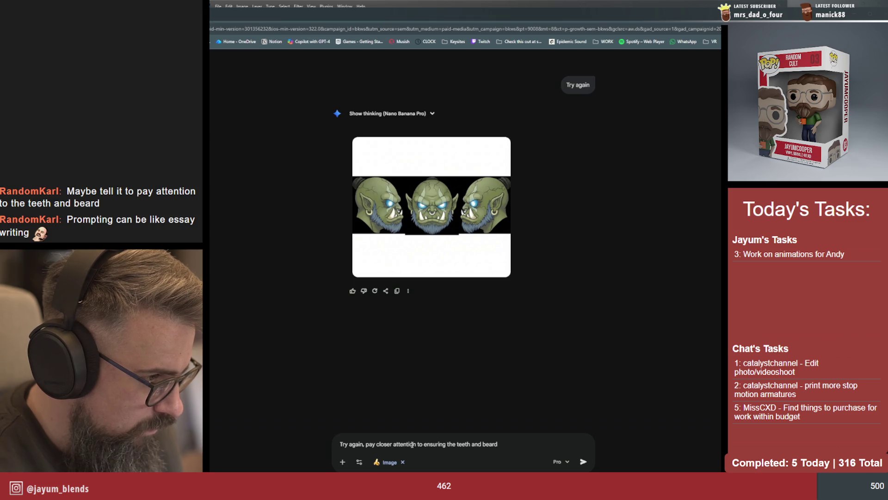
type("confomr a")
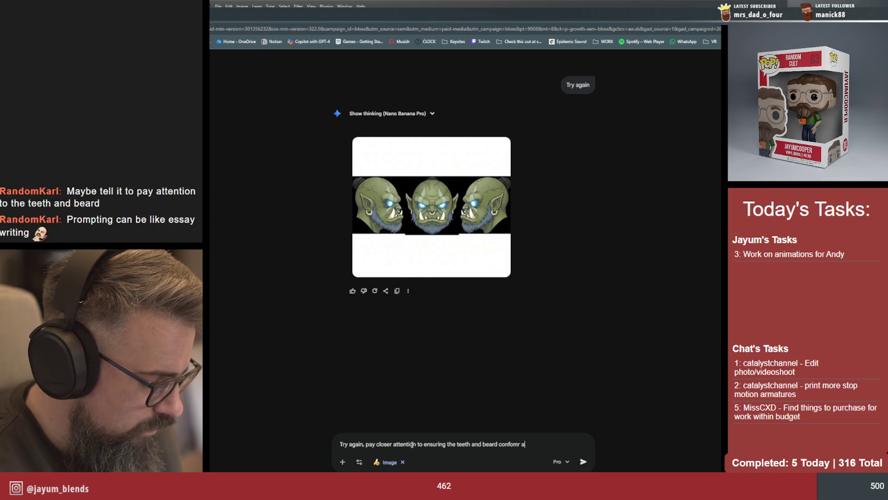
type("cross t")
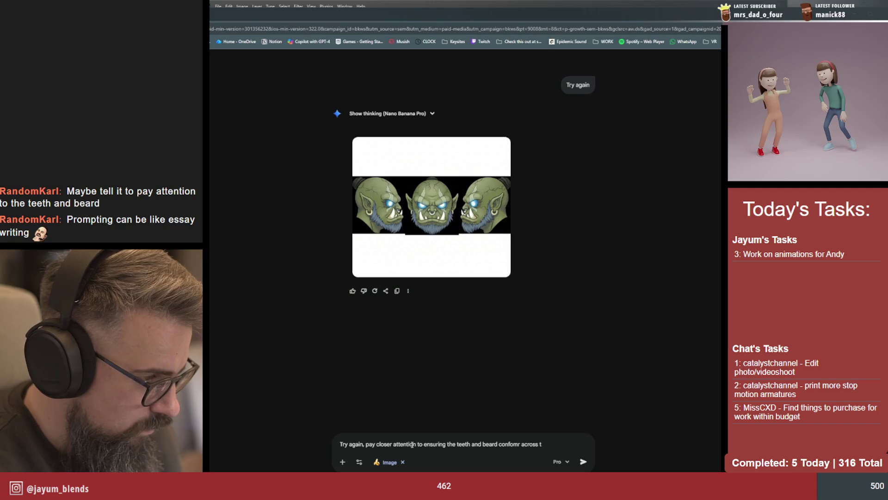
type("hem all.")
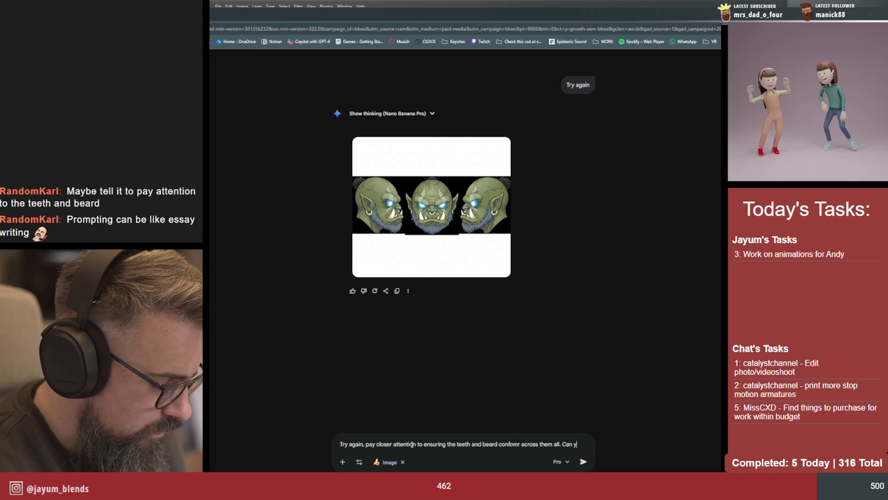
type("Can you also m")
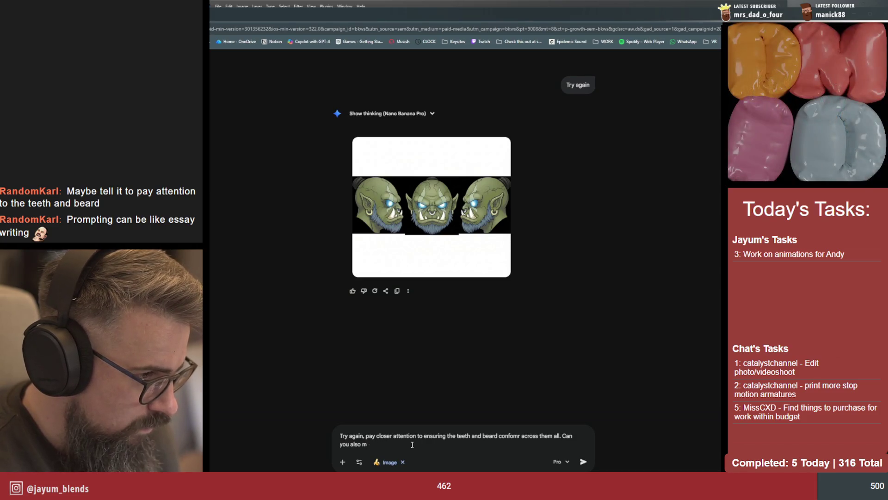
key("BackSpace")
key("BackSpace")
key("BackSpace")
type("you make front")
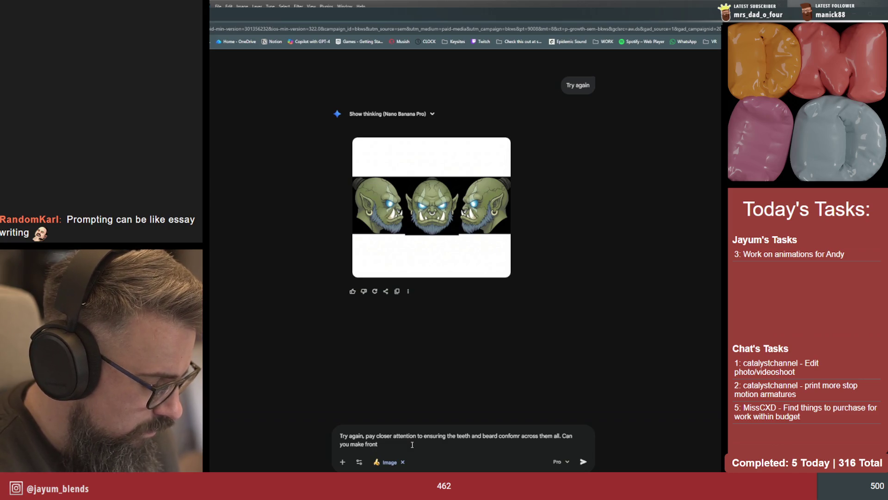
type(" , ")
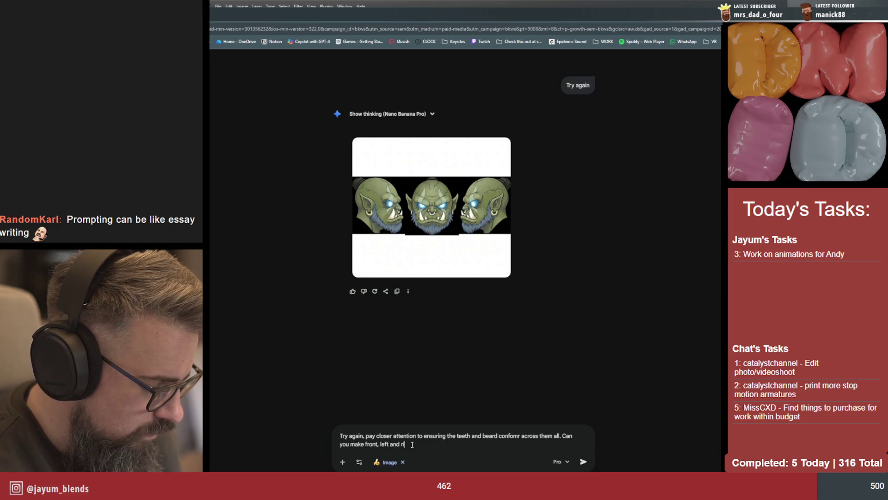
type("files and left and right")
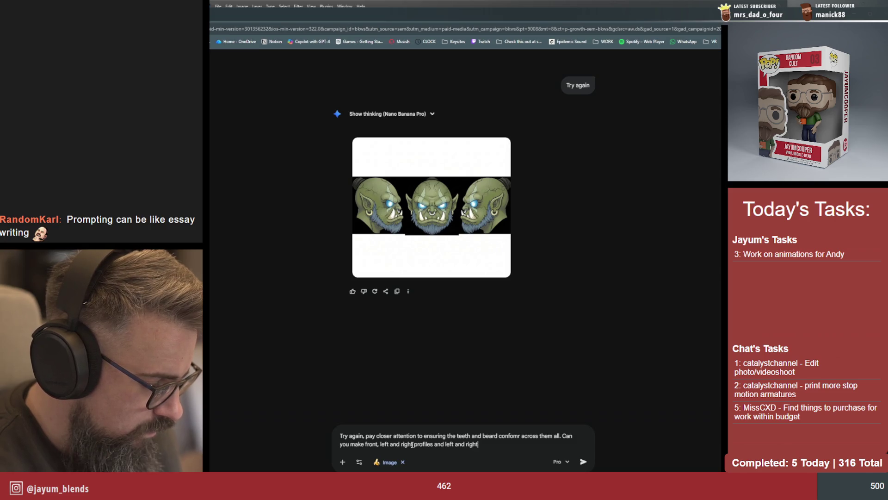
type(" quarter turns too")
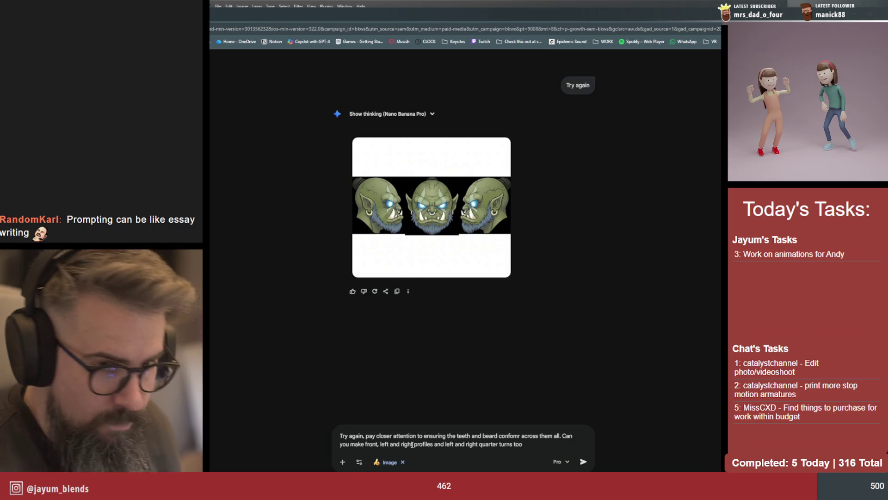
key("Return")
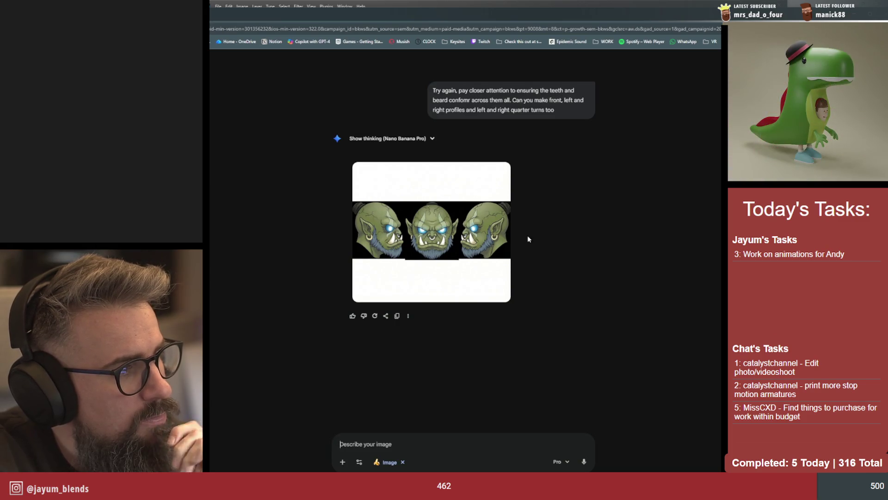
scroll(488, 256, "up", 4)
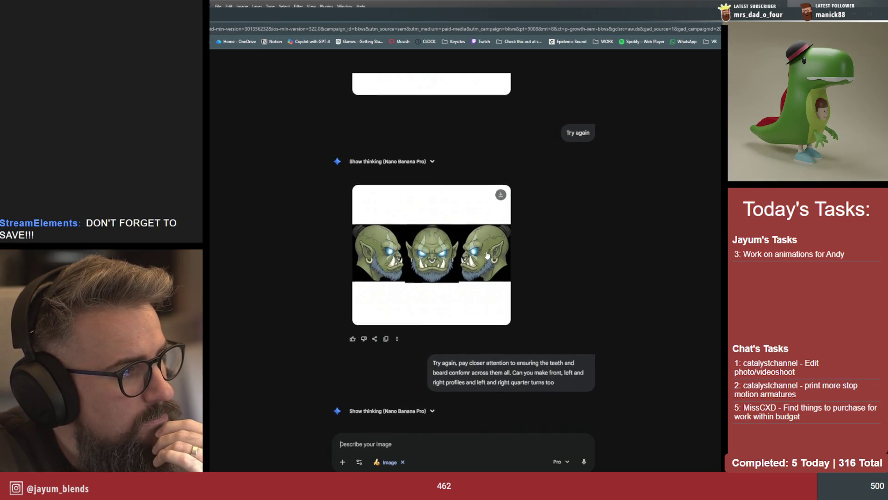
scroll(487, 255, "down", 3)
scroll(487, 253, "up", 1)
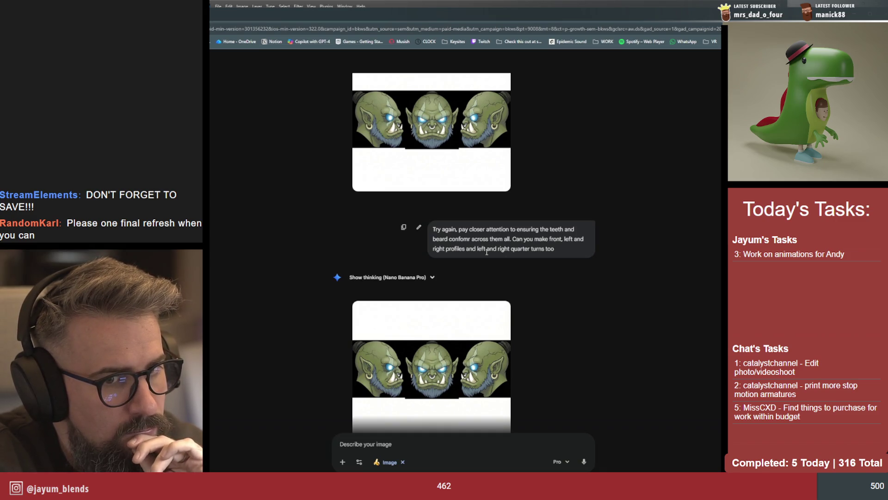
scroll(488, 253, "down", 2)
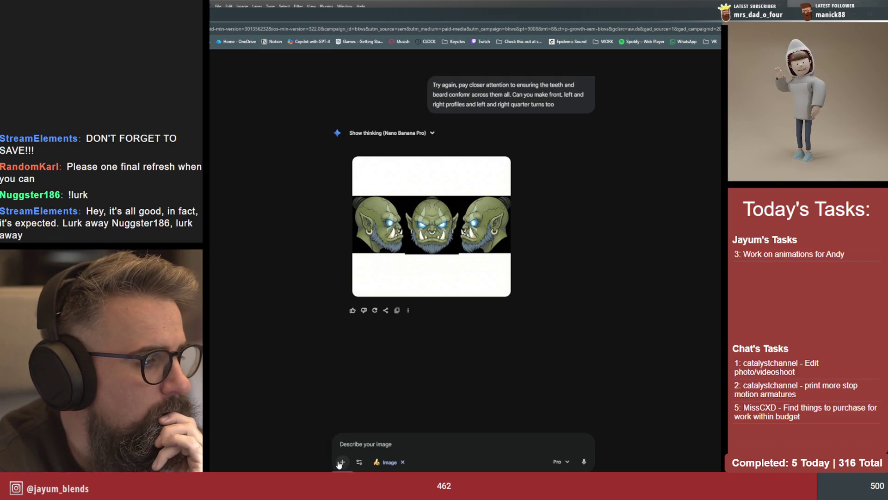
scroll(552, 172, "up", 2)
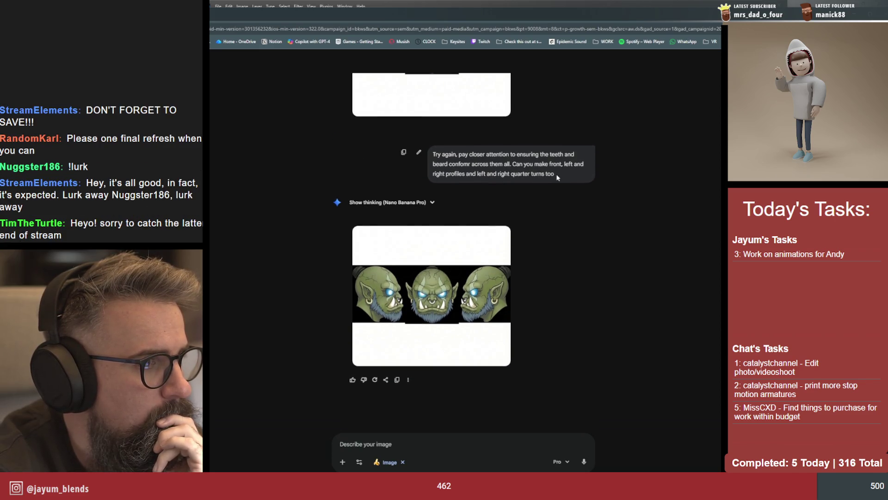
Select the whole text of the latest prompt bubble
left_click_drag(557, 175, 435, 157)
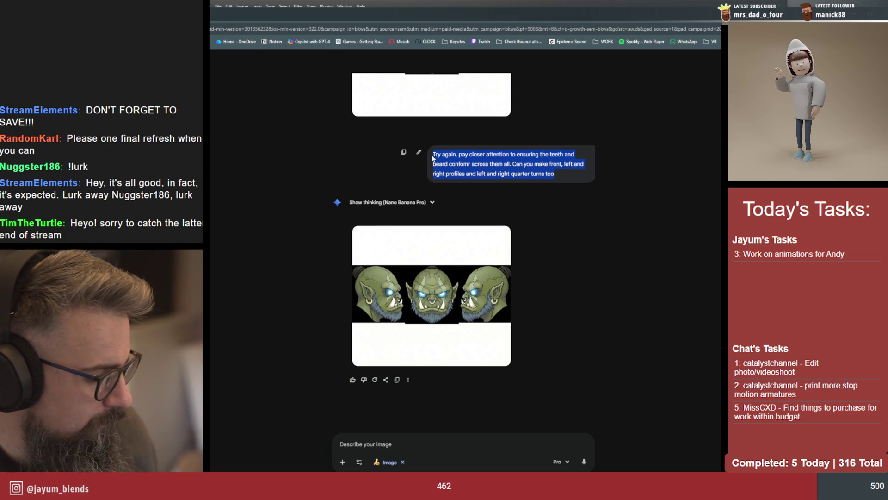
Attach the orc head image to a new prompt via Upload files
left_click(402, 444)
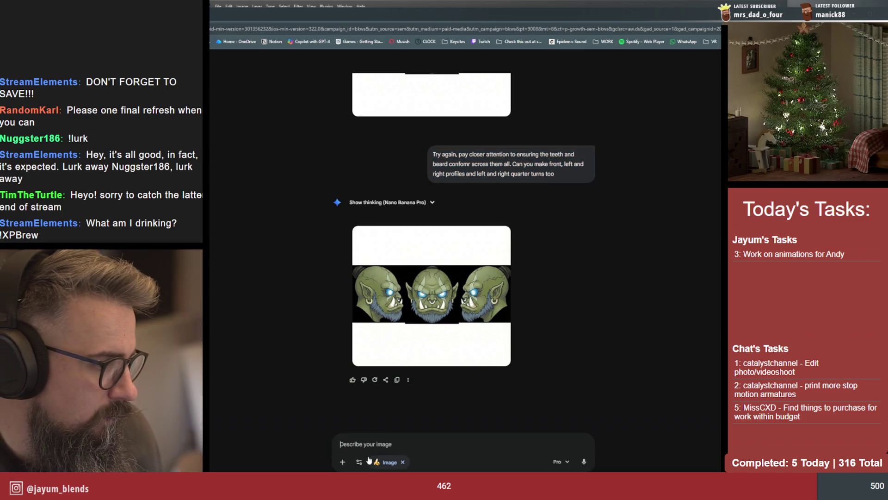
left_click(344, 461)
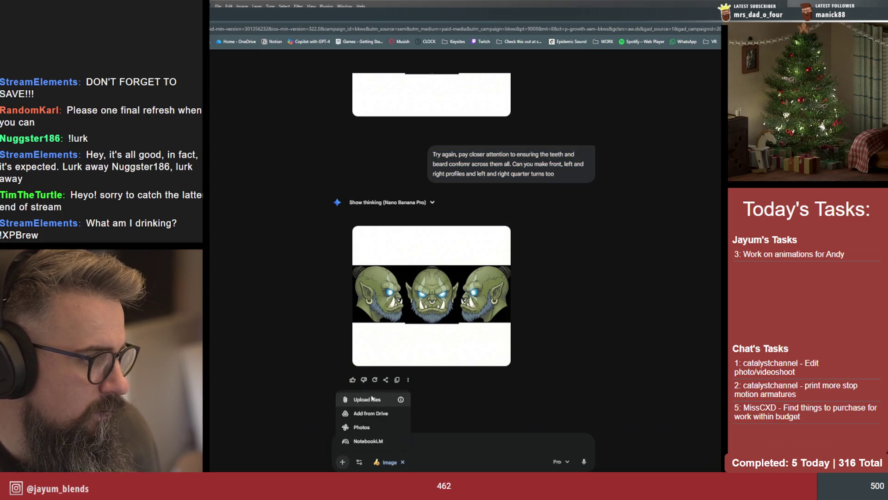
left_click(367, 400)
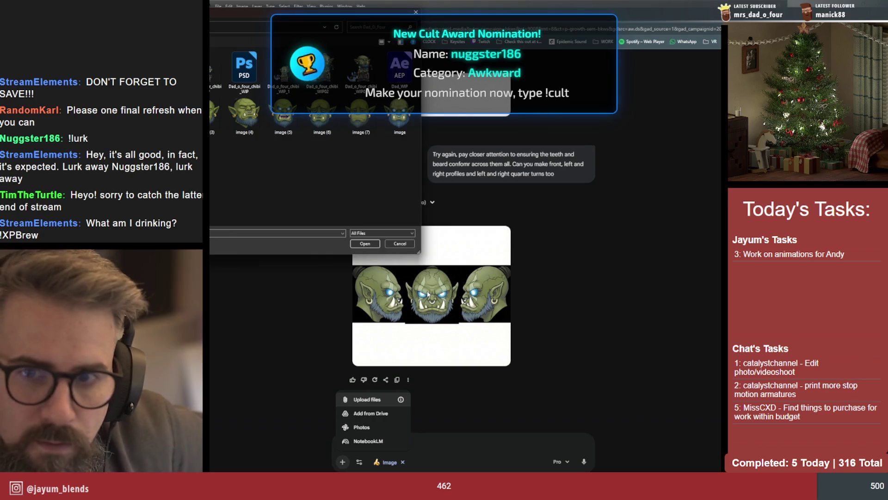
left_click(356, 243)
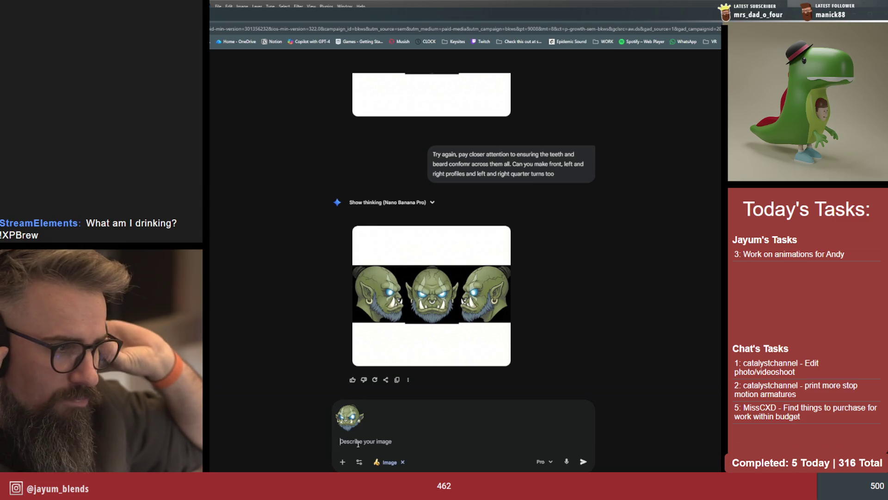
type("q")
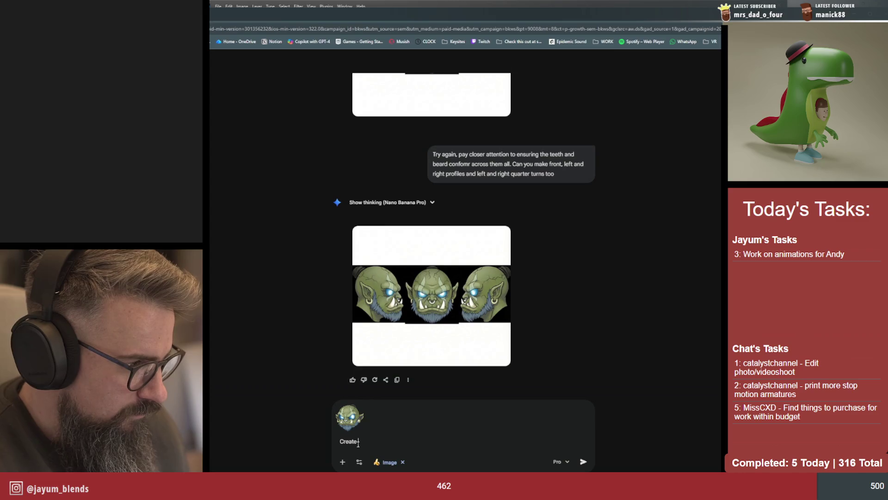
type("erie")
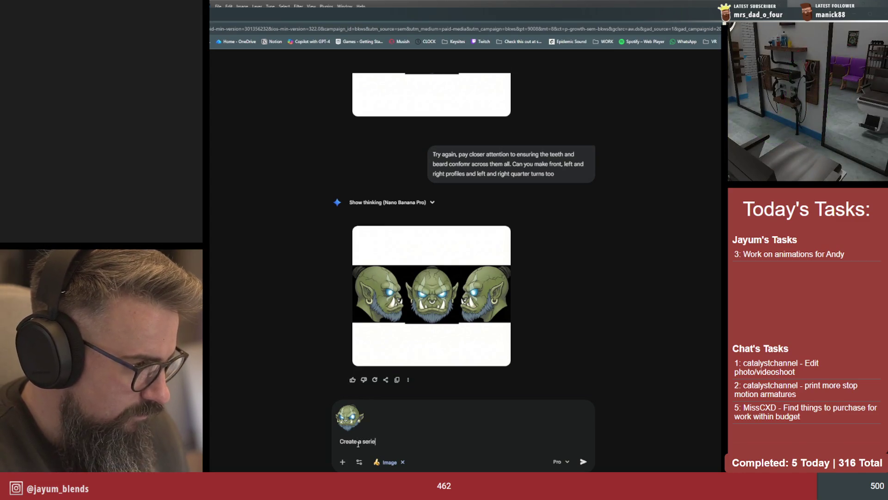
type("s of head")
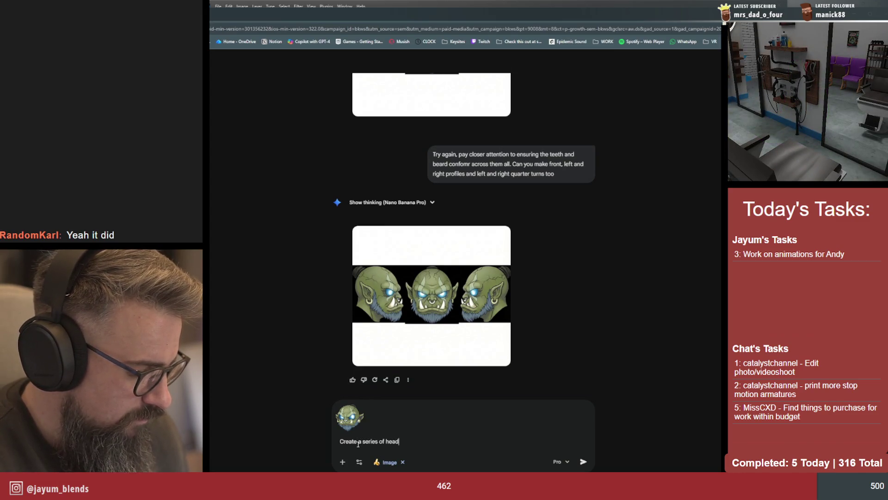
type(" utn")
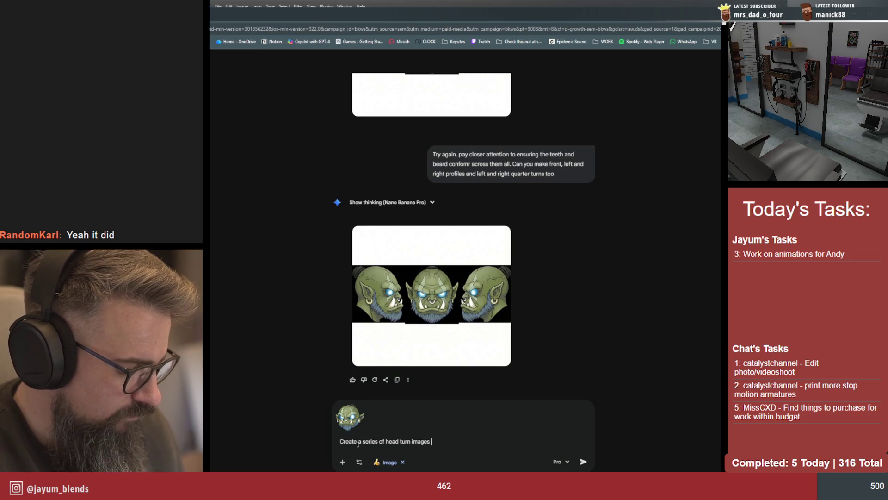
type("his ")
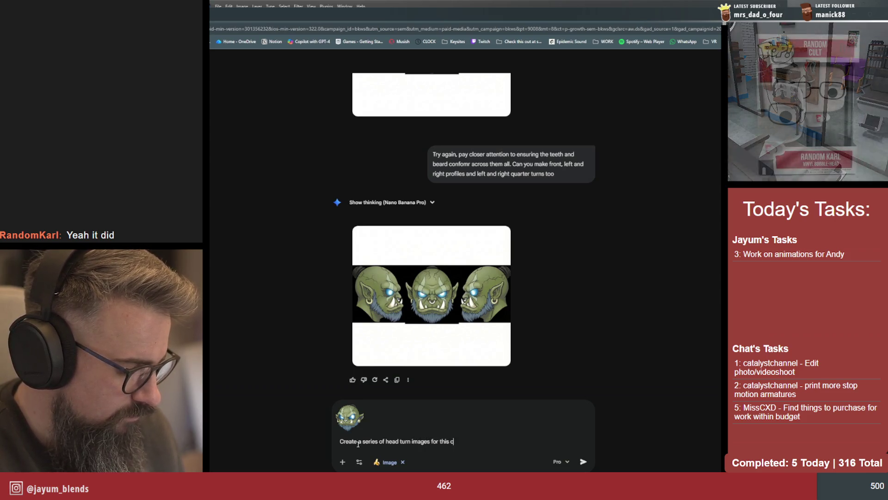
type("character.")
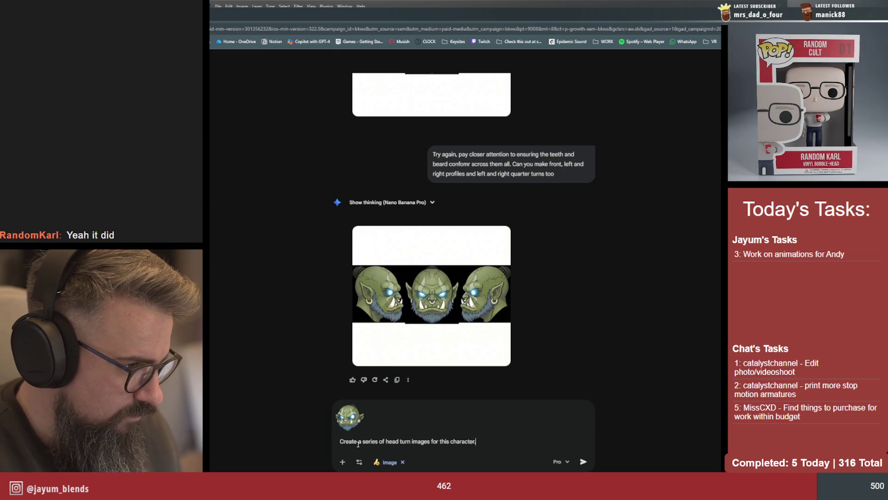
type(" Pay")
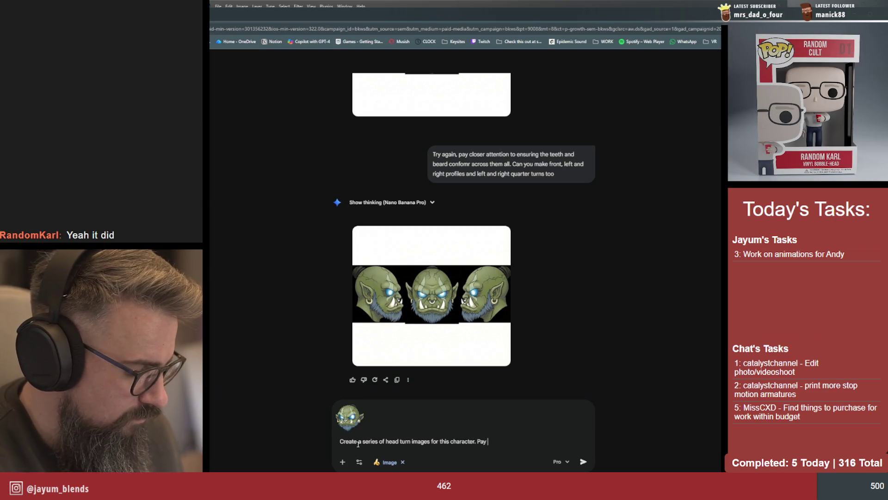
type(" extra a")
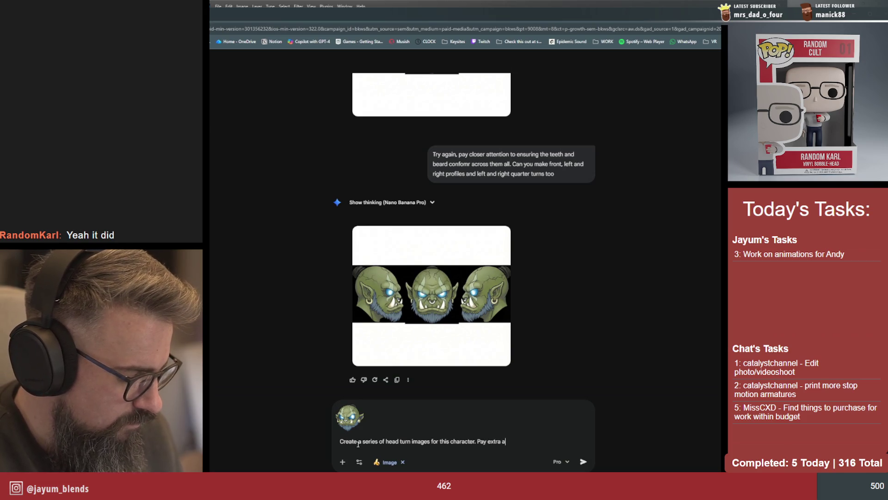
type("ttention to ")
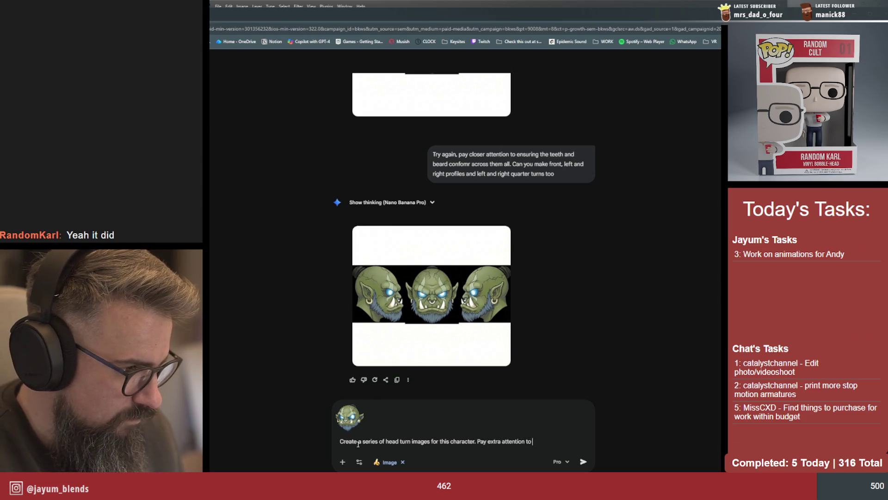
type("his beard and teet")
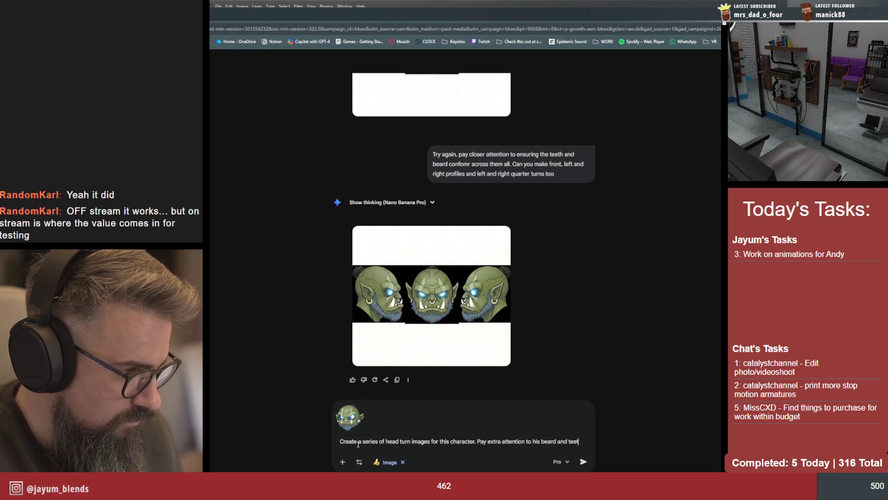
type("h to ensure ")
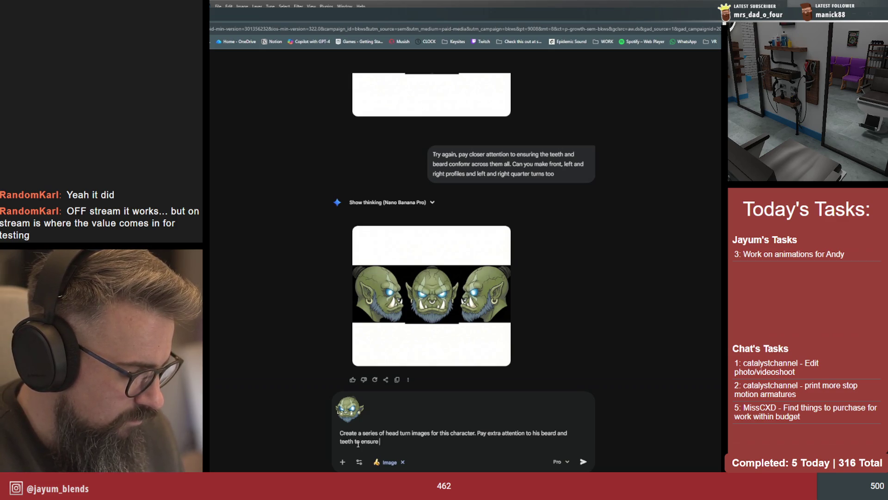
type("parity across ")
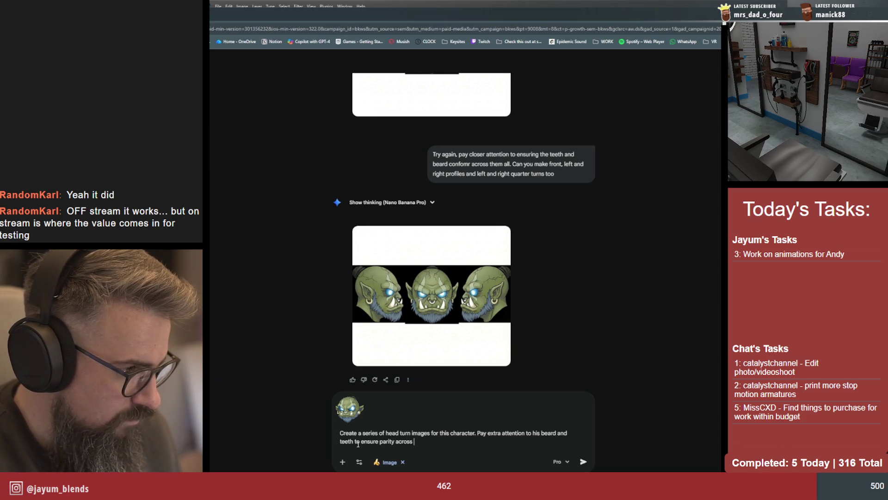
type("each io")
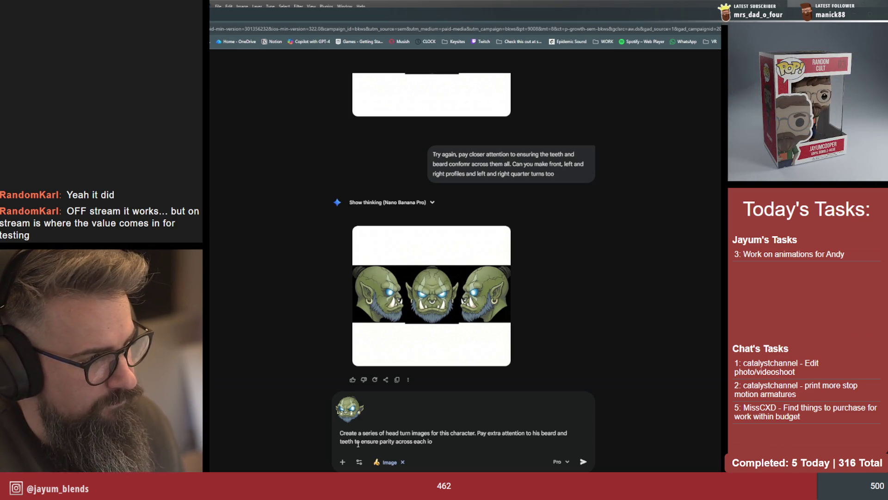
key("BackSpace")
key("BackSpace")
type("imagte")
Fix the misspelled word and send the five-view head-turn request with matching beard and teeth
key("BackSpace")
key("BackSpace")
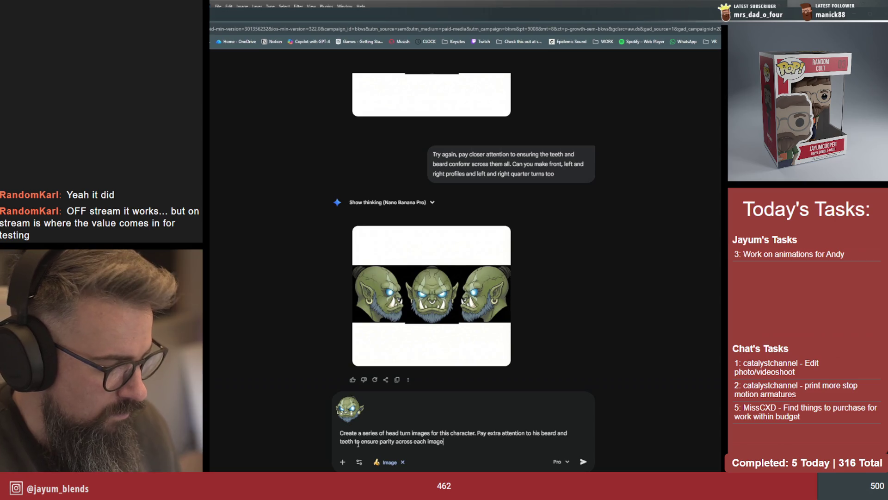
type("e. P")
type("rod")
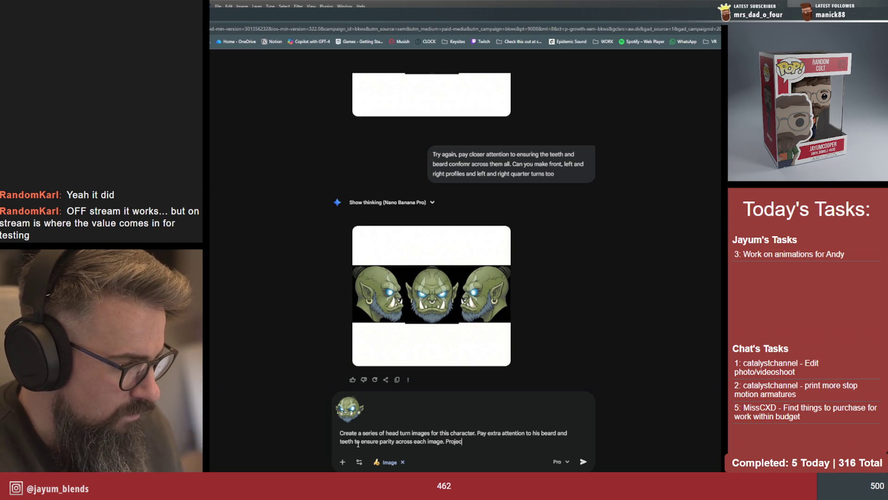
type("uce a left")
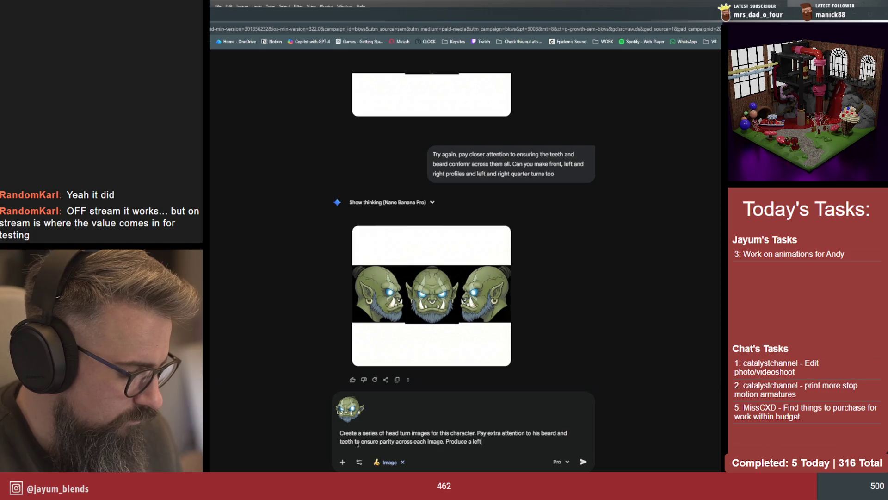
type(" and")
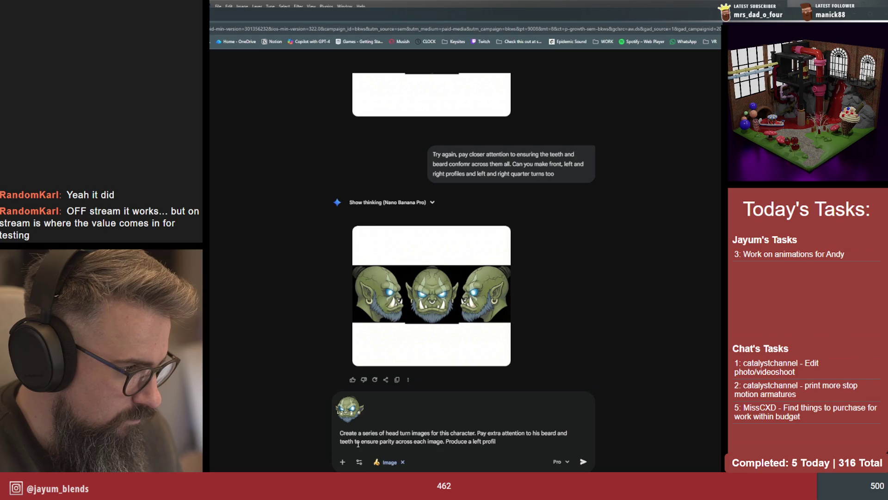
type("uarter turn ")
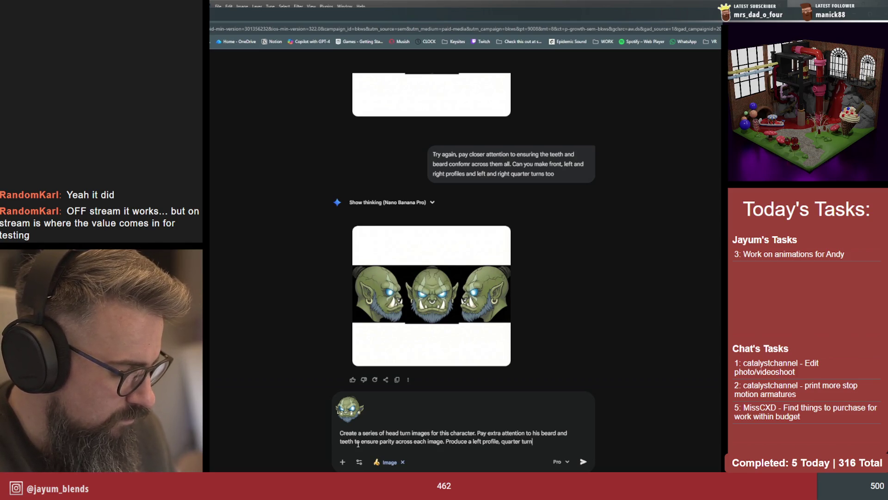
type("left, front facing,")
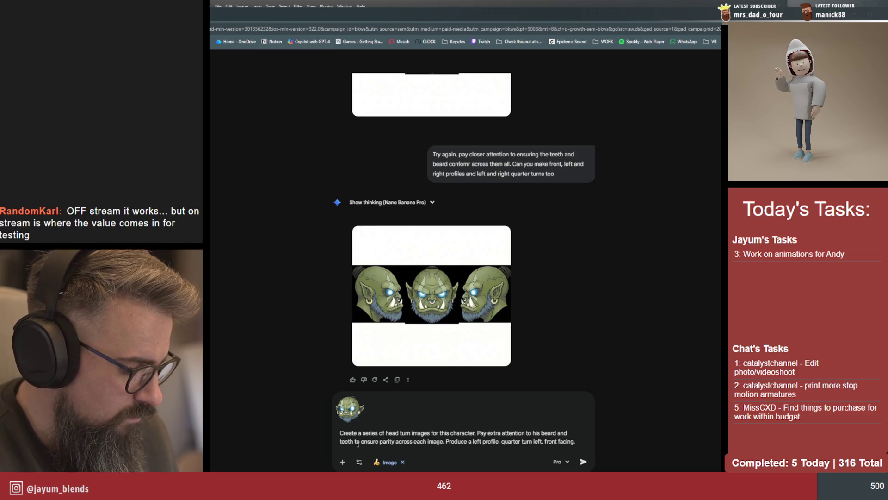
type("quarter turn right and a right prof")
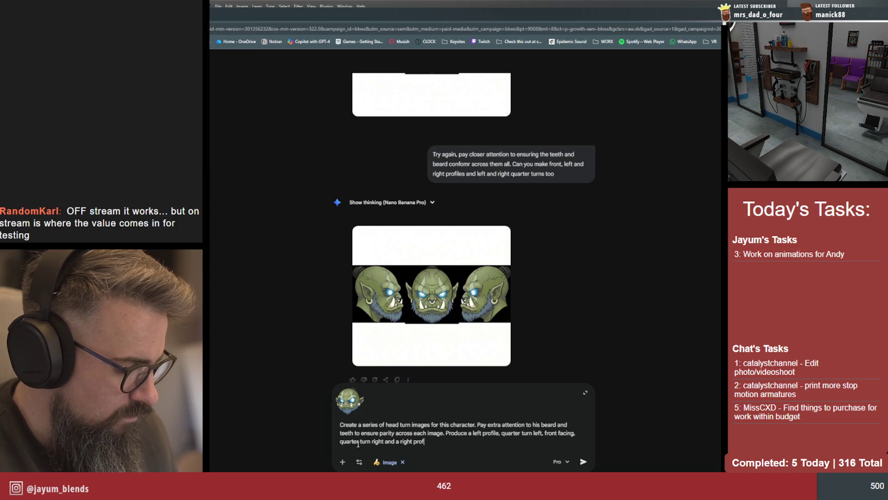
type("ile.")
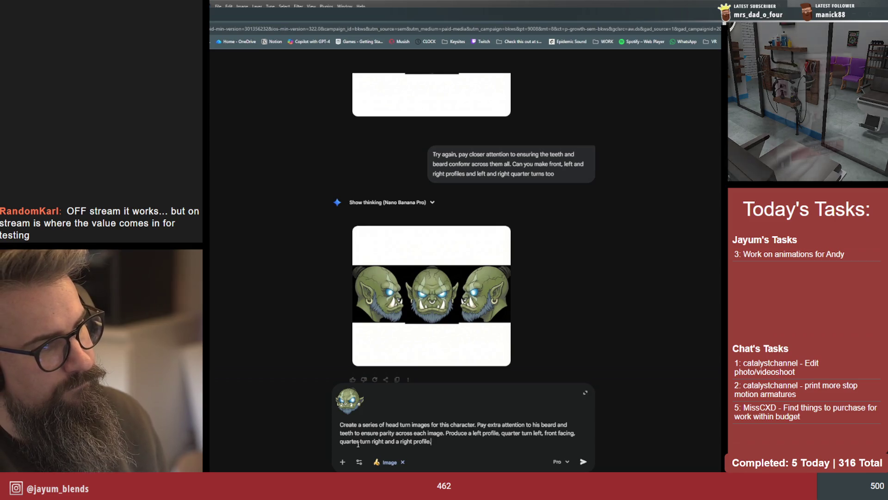
key("Return")
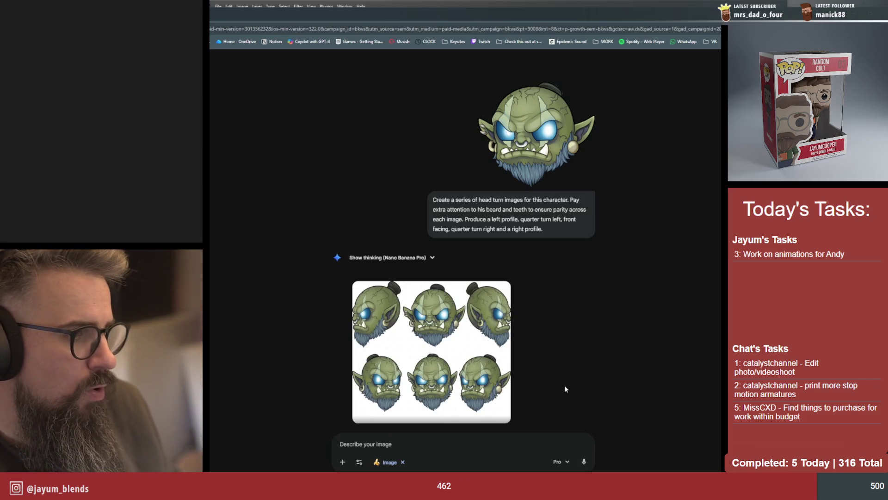
View the six-head orc sheet full size, then navigate to the pasted Adobe Express URL
left_click(456, 340)
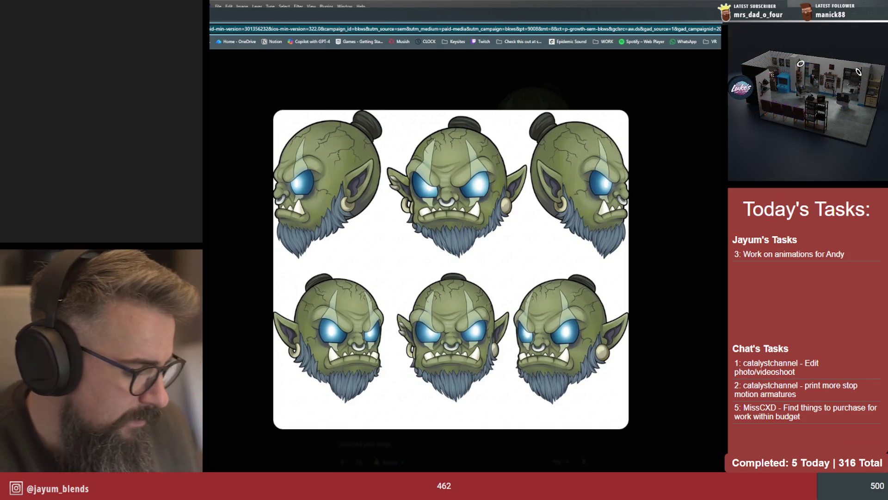
key("ctrl+v")
key("Return")
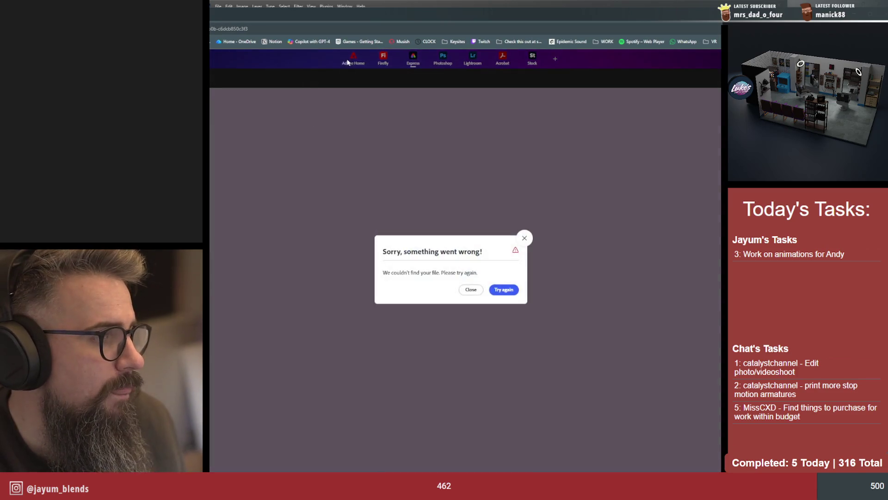
Dismiss the error, run Remove background on the Gemini orc head PNG and download the result
left_click(471, 290)
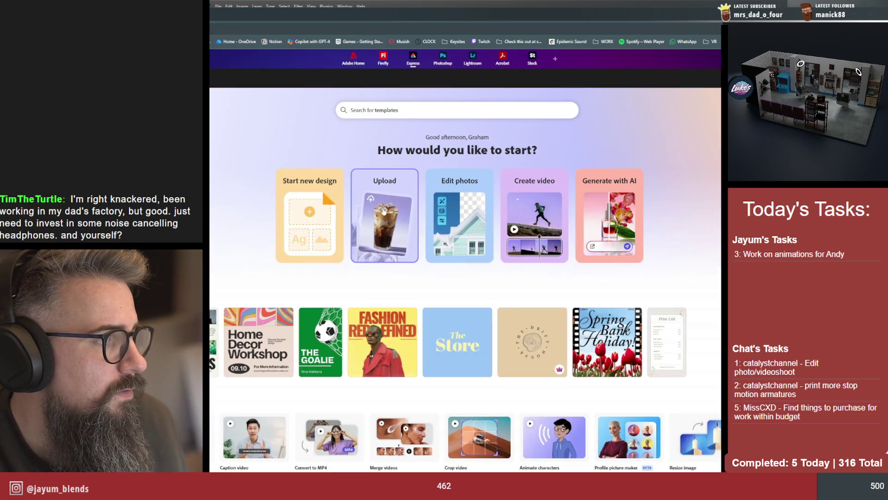
left_click(455, 208)
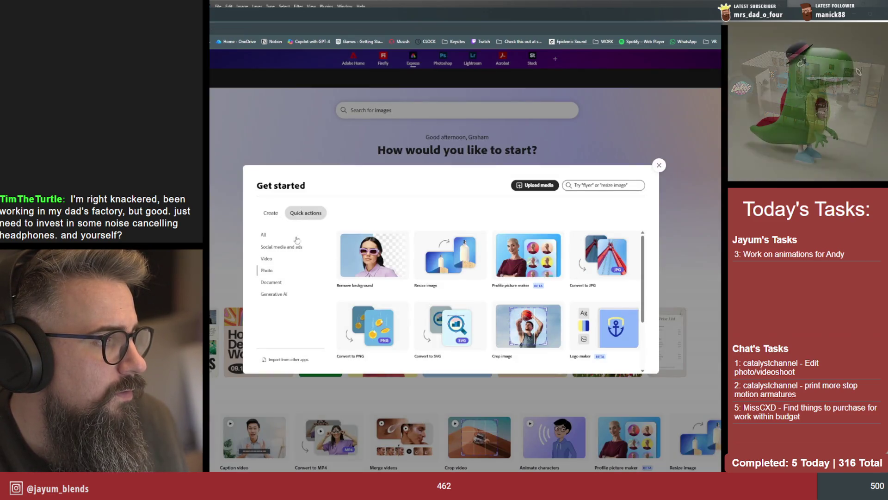
left_click(370, 251)
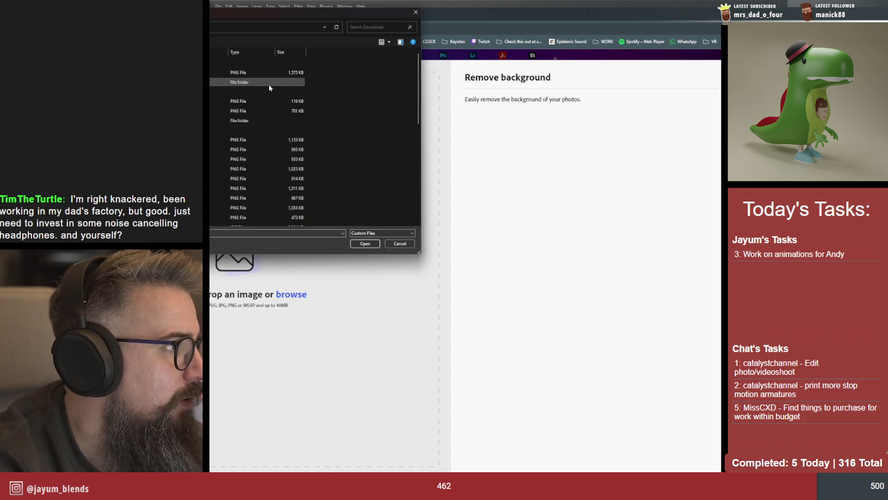
left_click(364, 244)
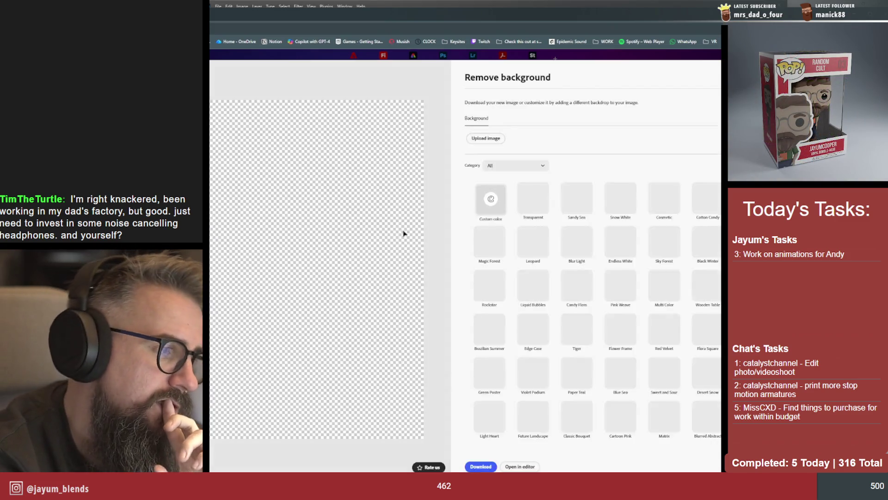
left_click(482, 466)
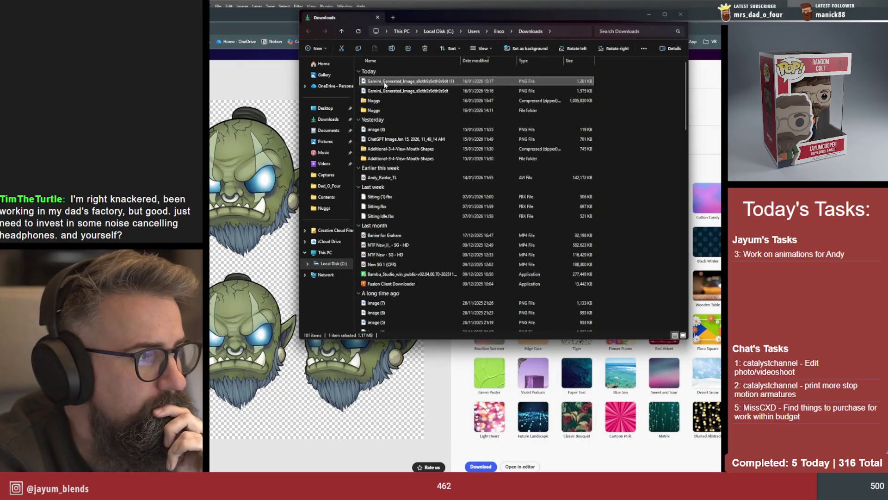
Open the newest downloaded orc head PNG in Adobe Photoshop 2026 from Downloads
right_click(385, 83)
mouse_move(410, 121)
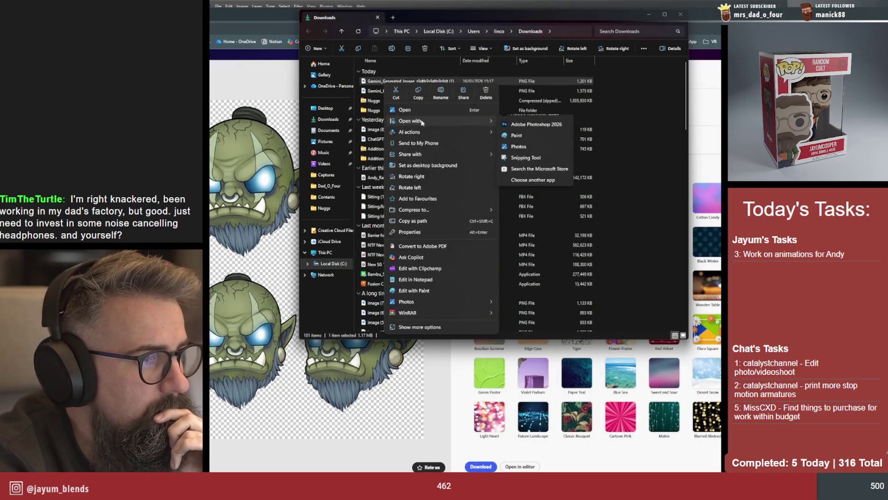
left_click(525, 132)
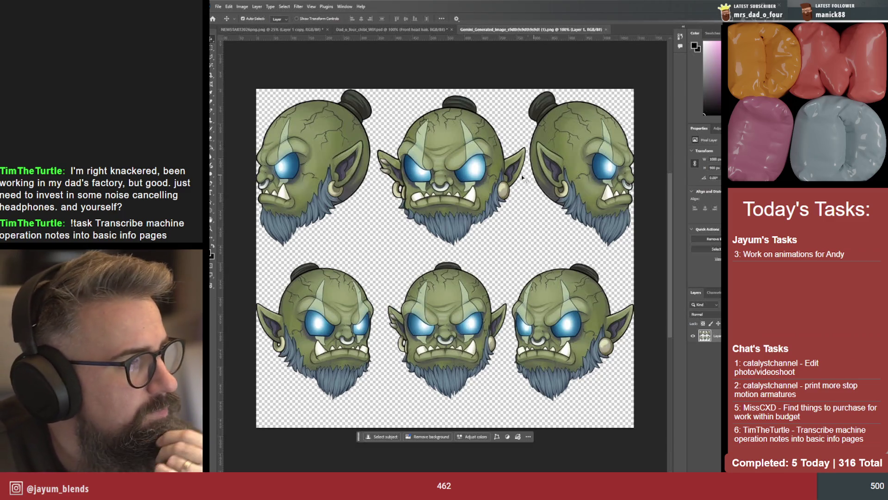
left_click_drag(346, 162, 345, 161)
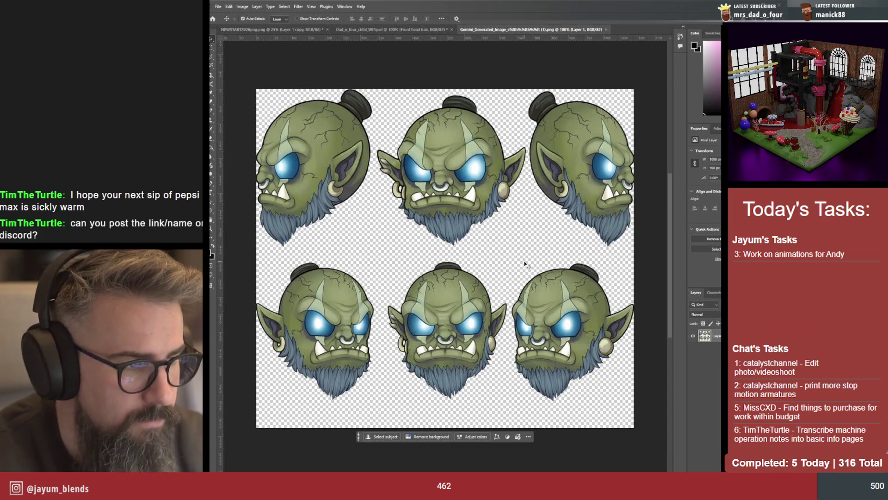
Lasso-select the top-left profile orc head, then bring the Dad_o_four chibi WIP document forward
left_click(212, 61)
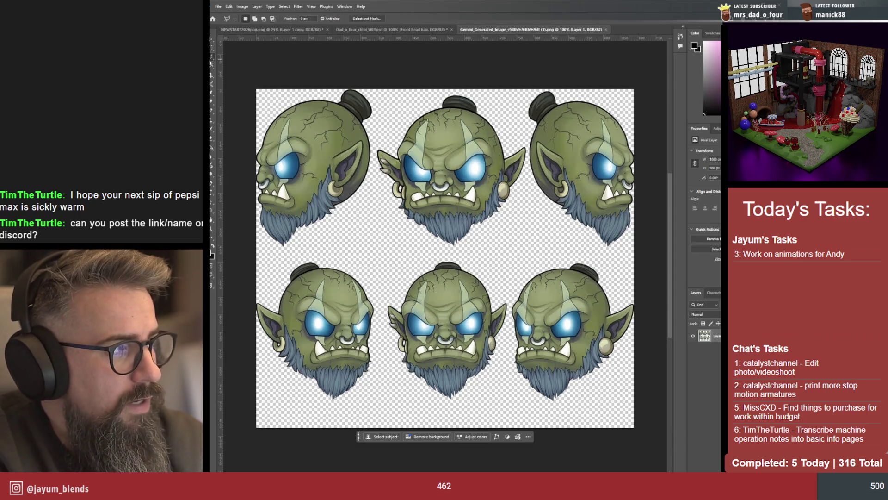
left_click(239, 64)
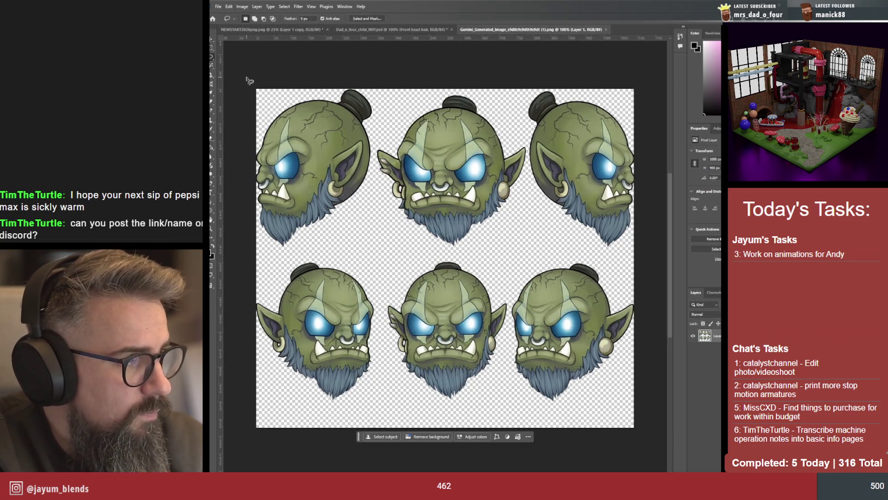
left_click(249, 81)
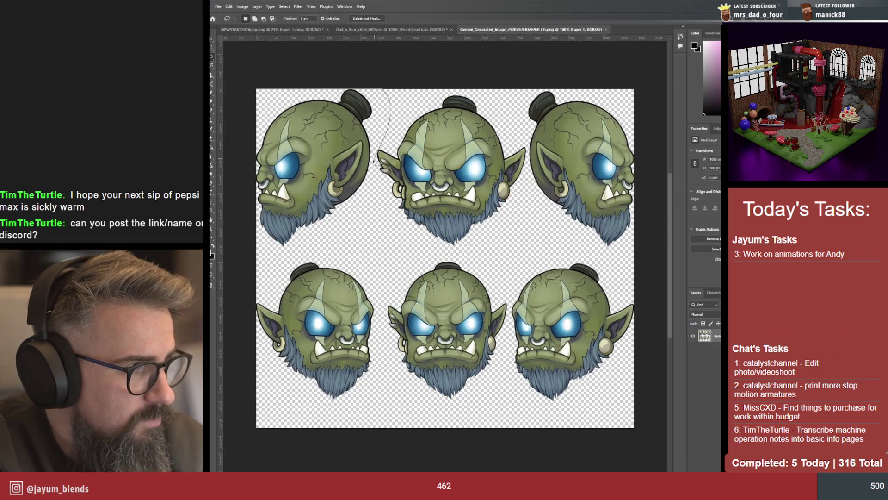
left_click_drag(375, 161, 254, 85)
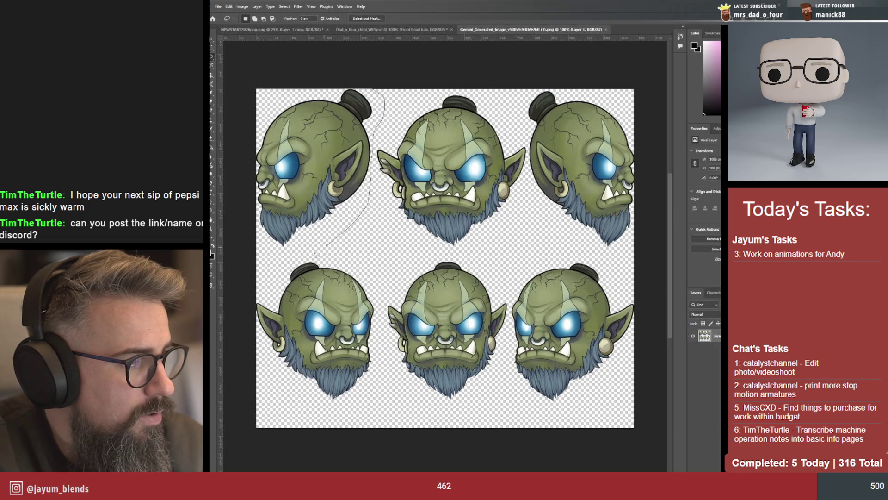
left_click_drag(303, 58, 371, 63)
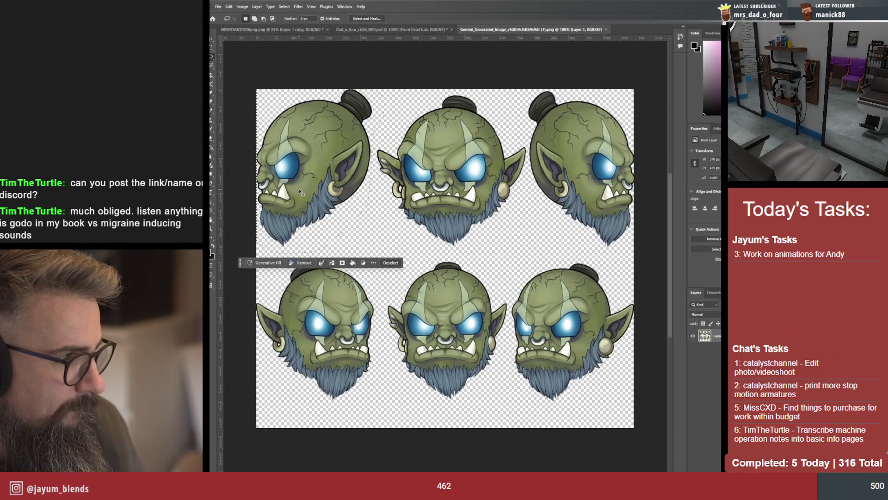
left_click(361, 29)
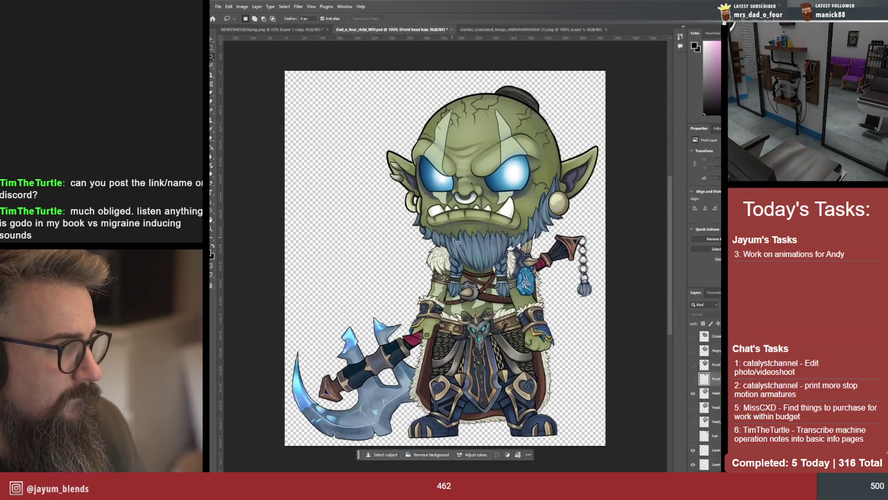
key("ctrl+v")
key("v")
left_click_drag(450, 240, 482, 176)
key("ctrl+t")
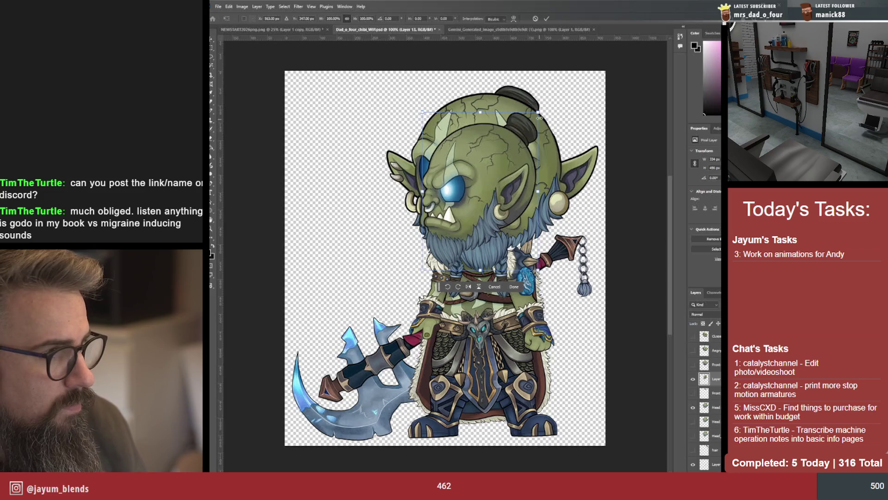
left_click_drag(539, 112, 556, 90)
mouse_move(484, 162)
left_mouse_down()
mouse_move(502, 187)
mouse_move(477, 199)
left_mouse_up()
key("Return")
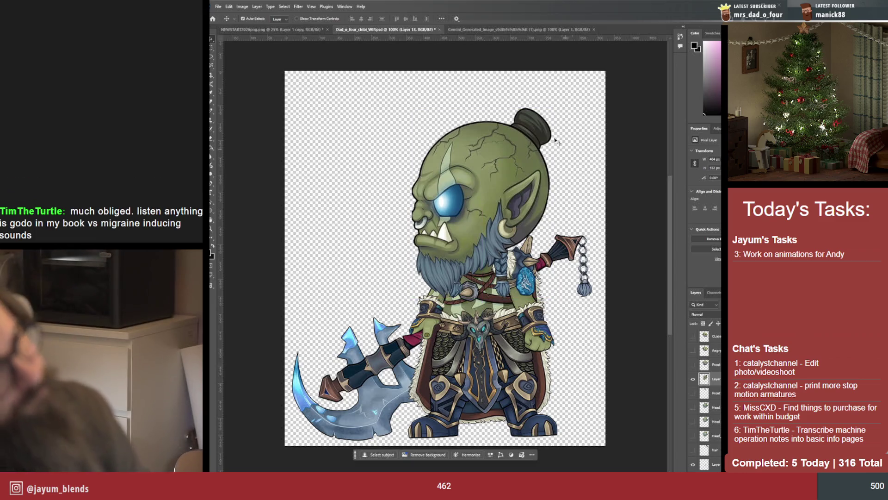
left_click(517, 30)
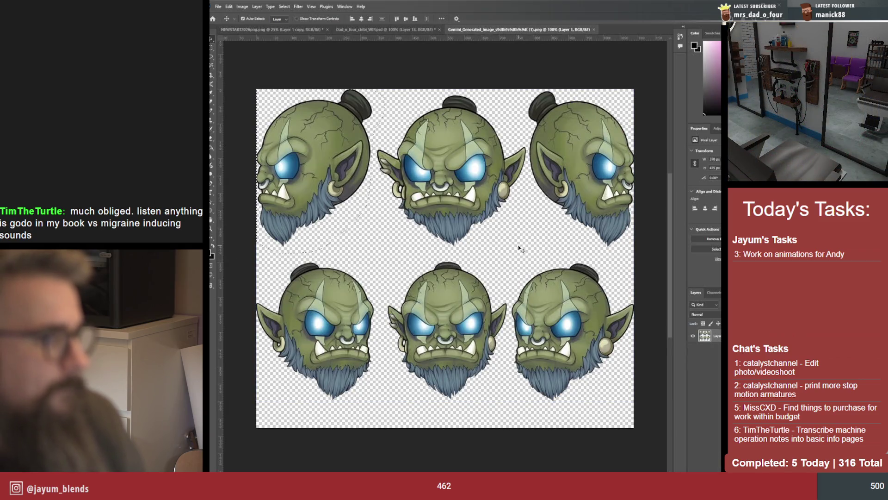
left_click_drag(521, 249, 330, 236)
key("ctrl+d")
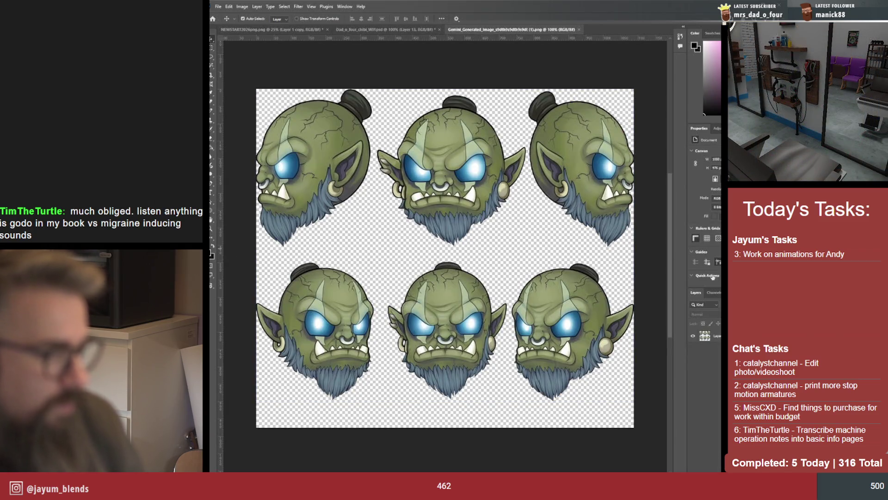
left_click(541, 94)
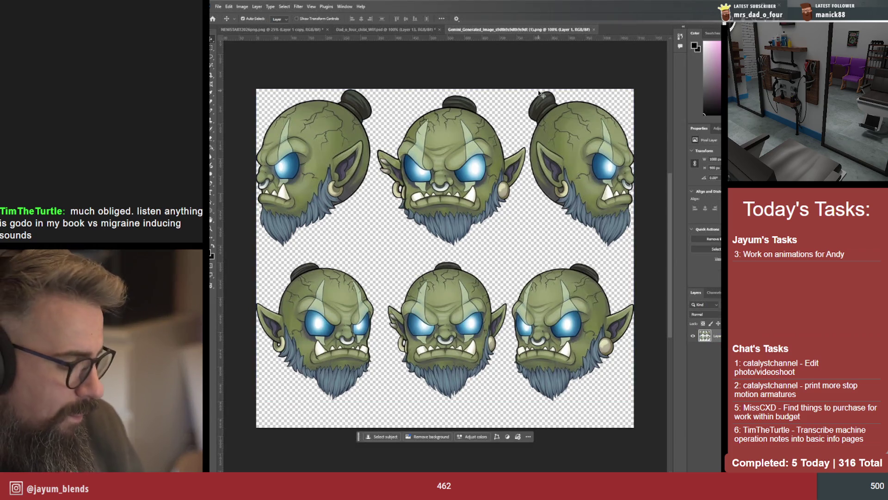
key("l")
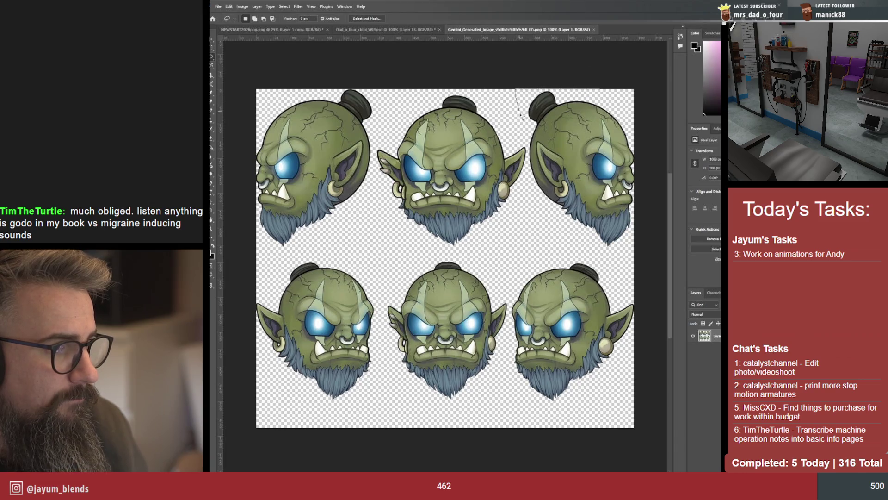
Paste the top-right profile head onto the chibi, enlarge it over the body and hide the original head
left_click_drag(525, 139, 610, 255)
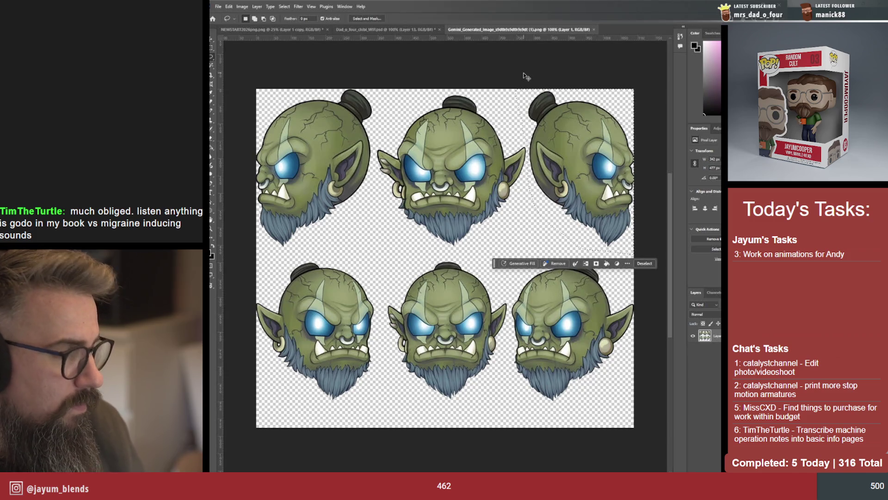
left_click(376, 30)
key("ctrl+v")
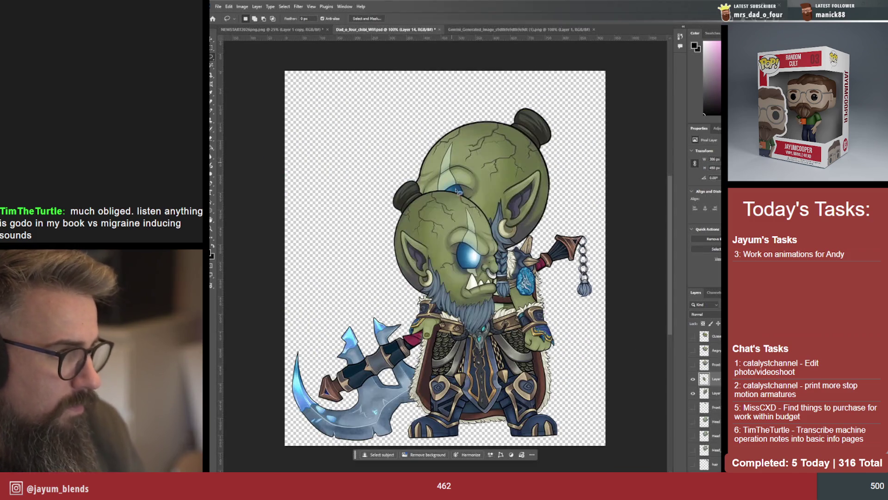
key("ctrl+t")
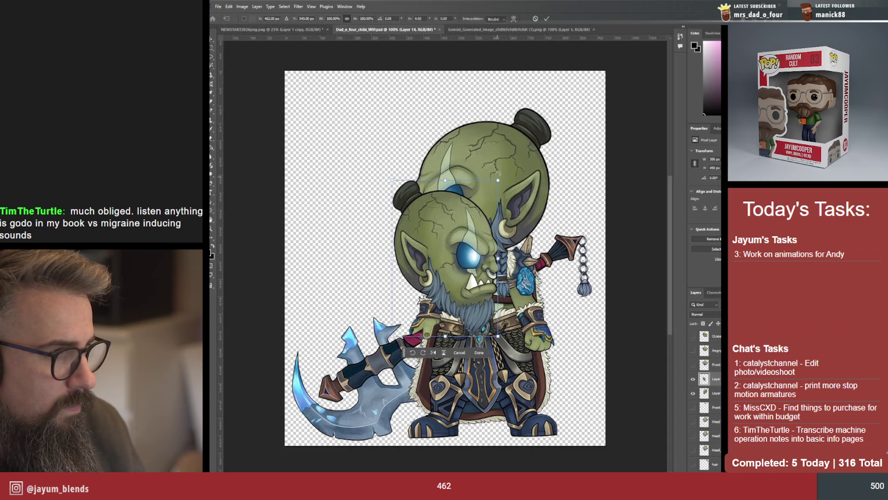
left_click_drag(498, 182, 549, 137)
mouse_move(449, 155)
left_mouse_down()
mouse_move(519, 221)
mouse_move(504, 217)
left_mouse_up()
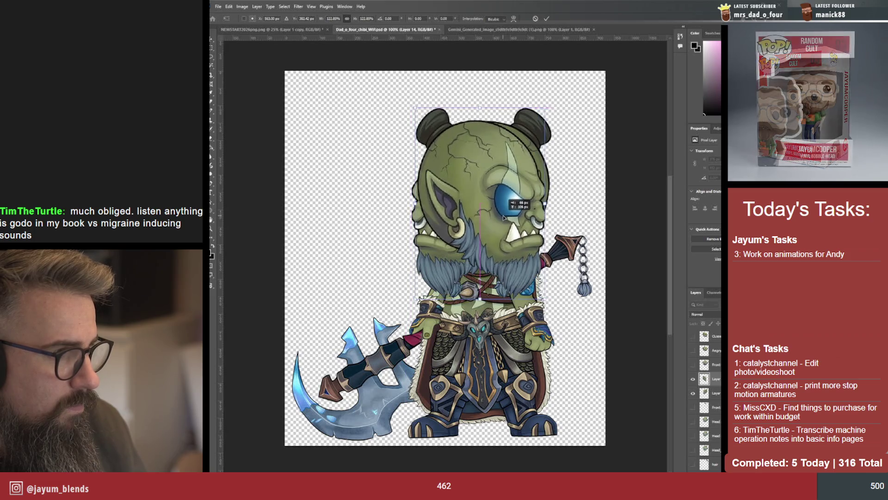
key("Return")
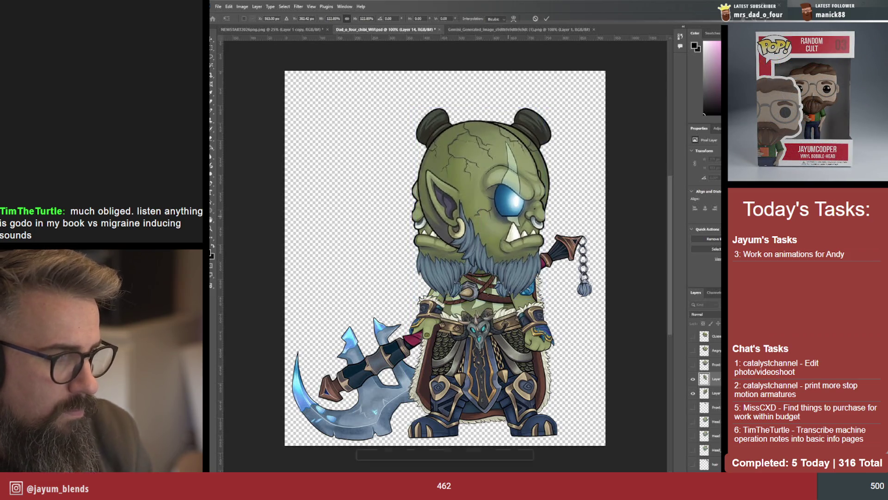
left_click(693, 393)
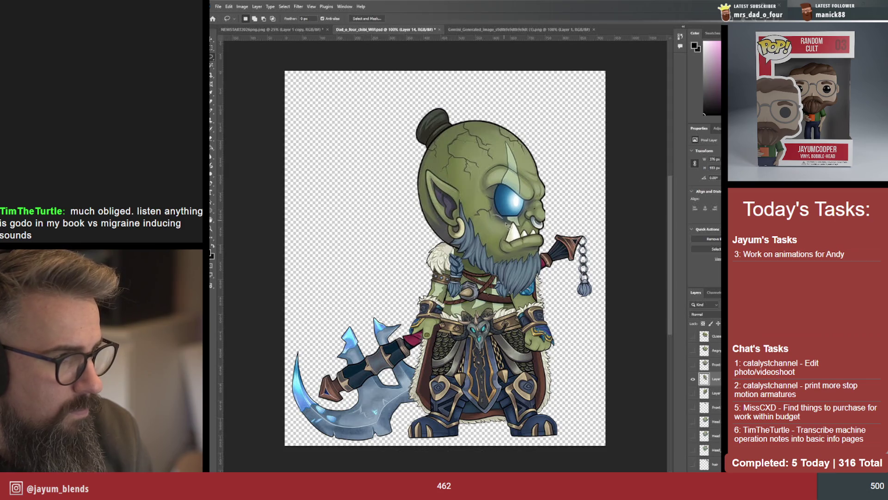
Nudge the new head into place, tilt it slightly, commit, and return to the head sheet
left_click_drag(488, 211, 510, 224)
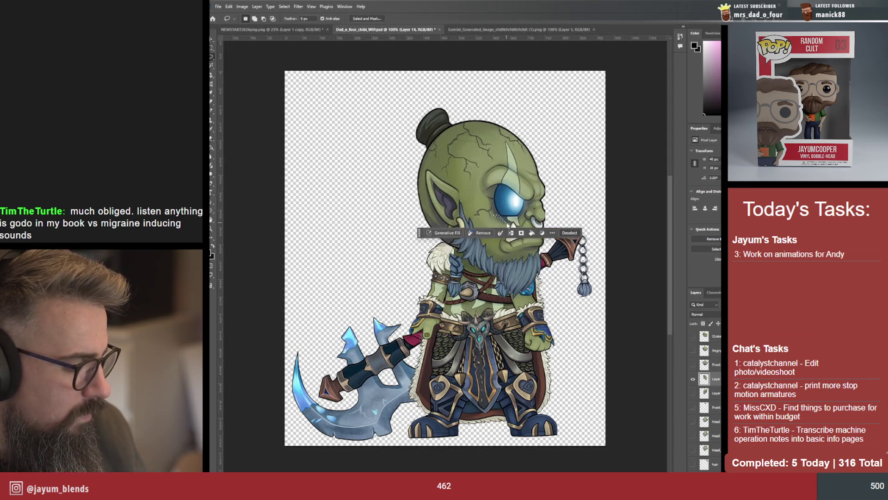
key("v")
left_click_drag(497, 189, 514, 202)
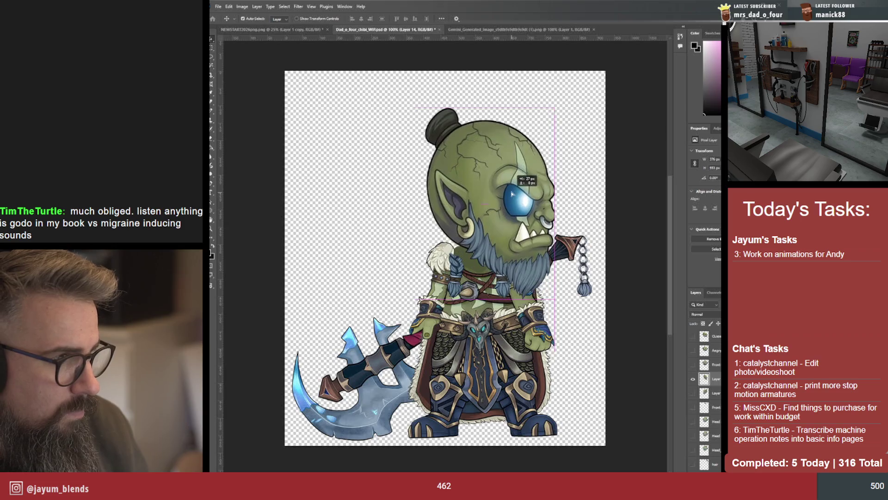
left_click_drag(514, 202, 512, 192)
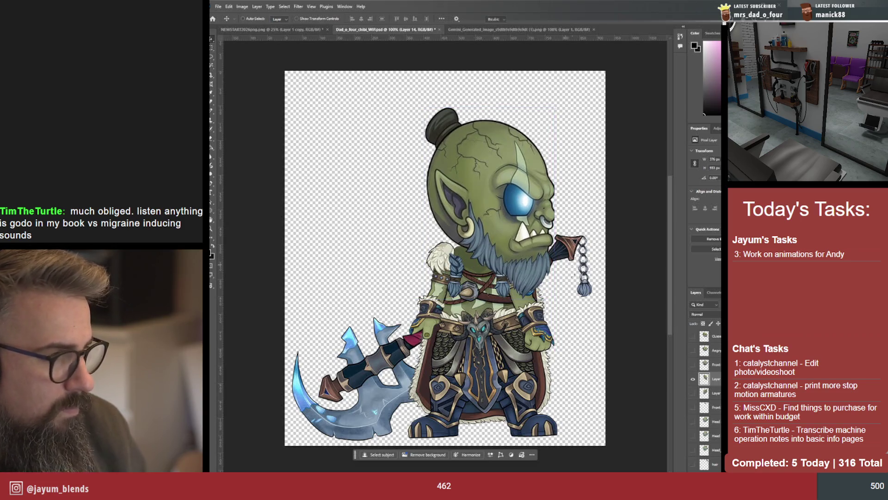
key("ctrl+t")
mouse_move(568, 264)
left_mouse_down()
mouse_move(503, 205)
mouse_move(492, 212)
left_mouse_up()
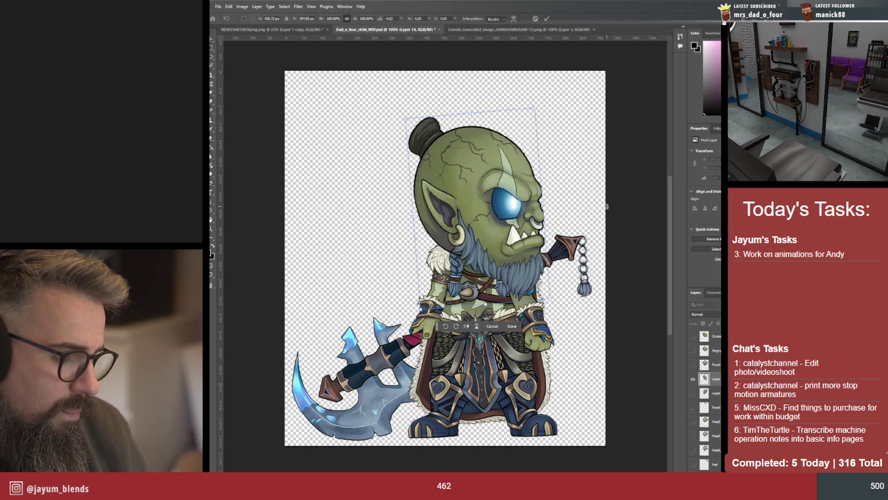
key("Return")
key("ctrl+Tab")
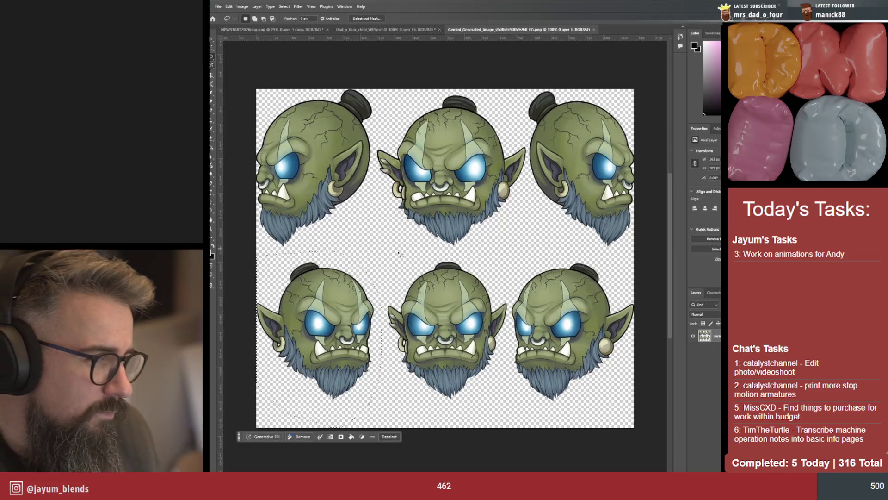
Lasso the centre-bottom front-facing head and paste it into the chibi document as a new layer
mouse_move(458, 249)
left_mouse_down()
mouse_move(395, 283)
mouse_move(506, 342)
mouse_move(511, 317)
left_mouse_up()
left_click_drag(466, 259, 459, 250)
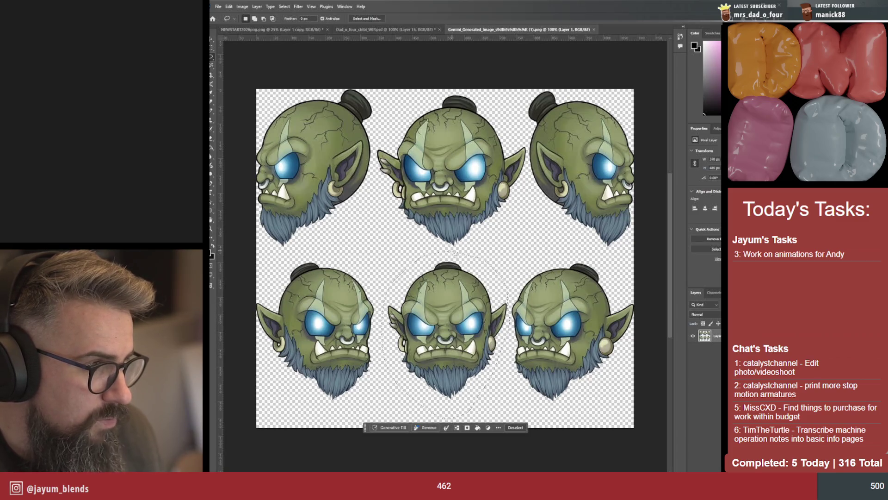
left_click(410, 30)
key("ctrl+v")
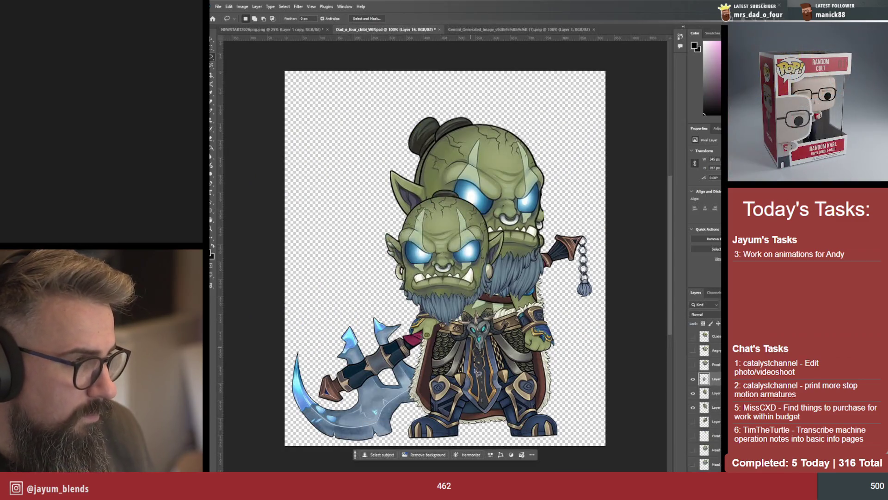
Enlarge the pasted front head and position it up over the chibi's body, then commit
key("ctrl+t")
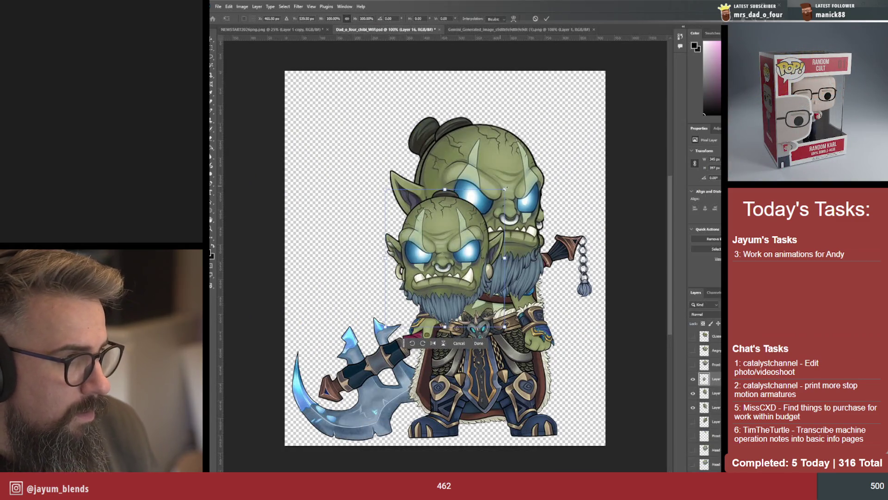
left_click_drag(505, 190, 561, 125)
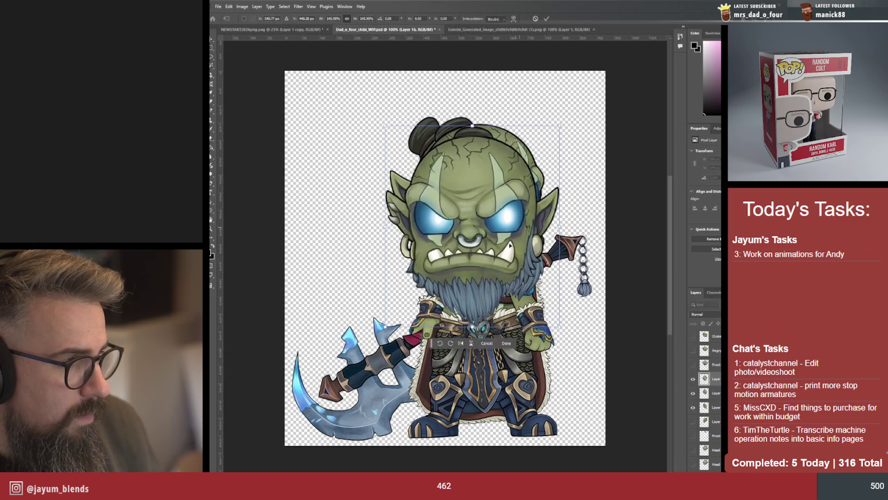
left_click_drag(513, 240, 512, 232)
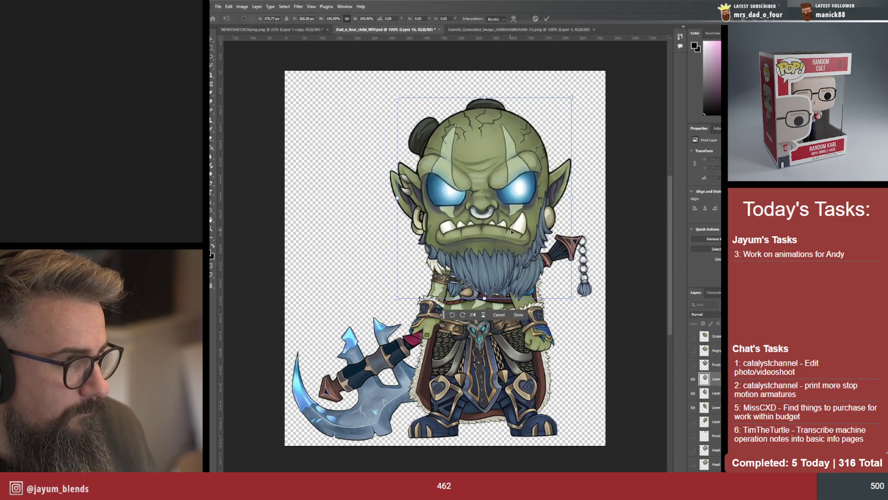
left_click_drag(574, 101, 566, 108)
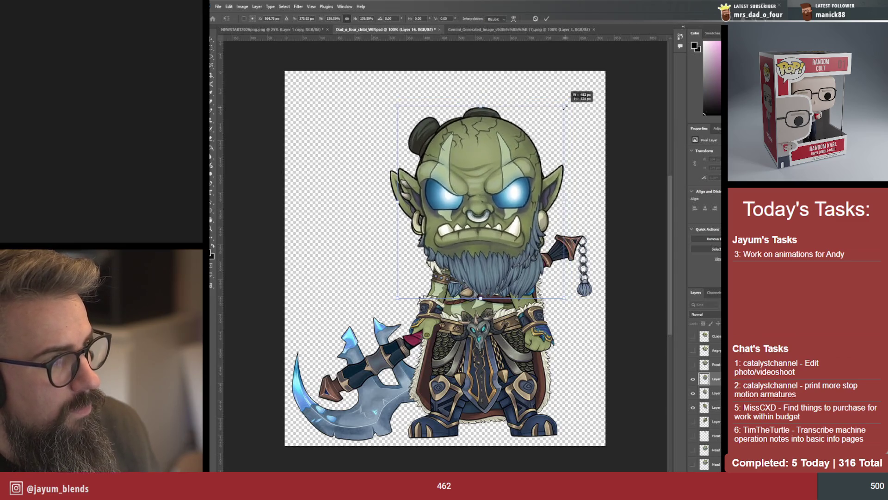
key("Return")
left_click_drag(496, 192, 504, 192)
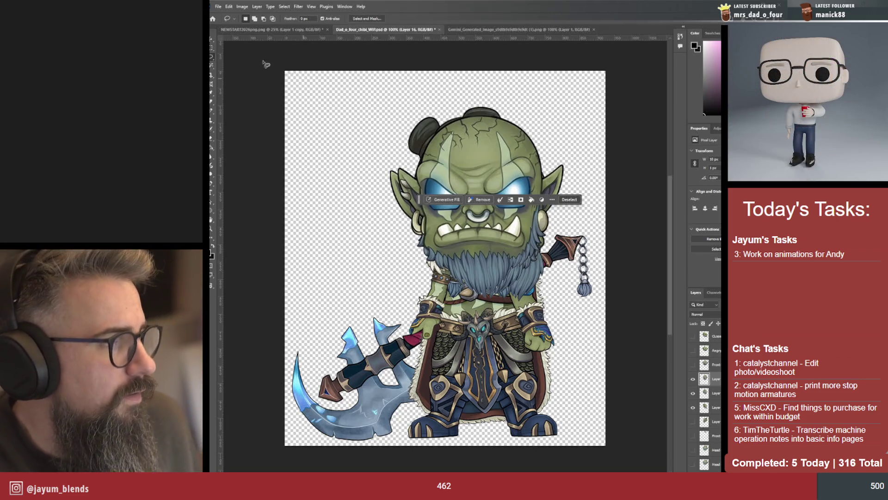
key("v")
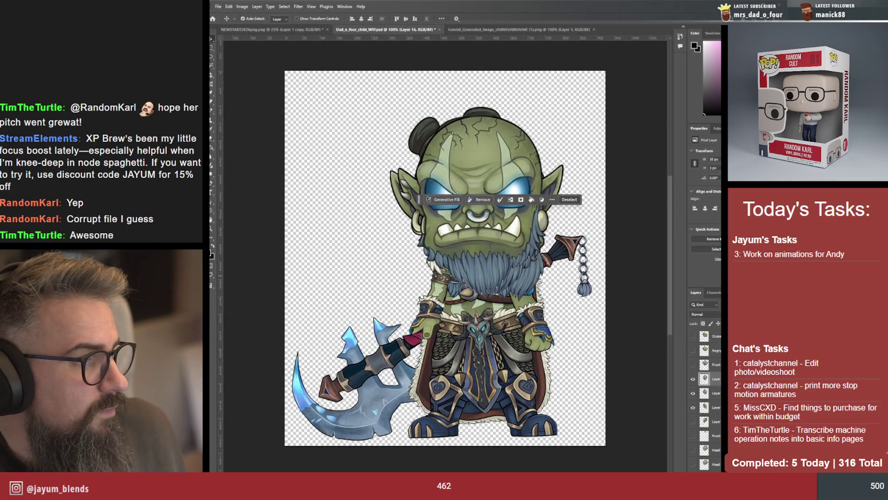
Lasso the bottom-right three-quarter head from the sheet, paste it onto the chibi and enlarge it over the body
left_click(518, 29)
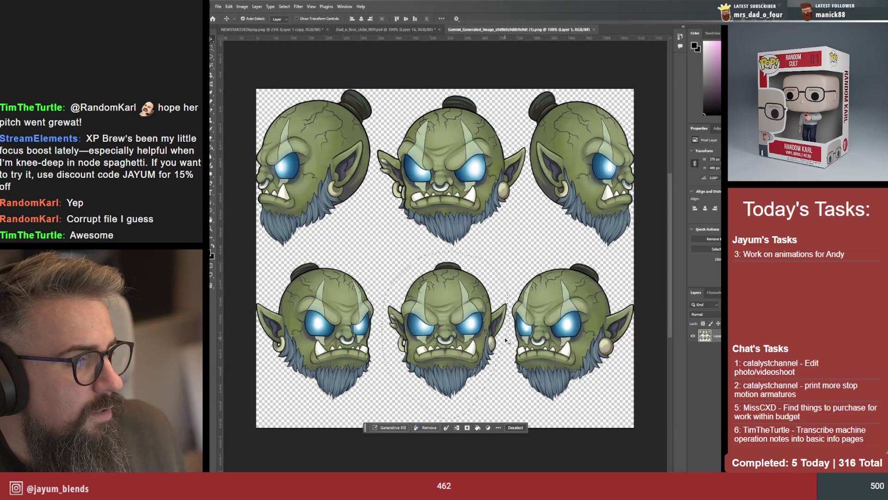
key("l")
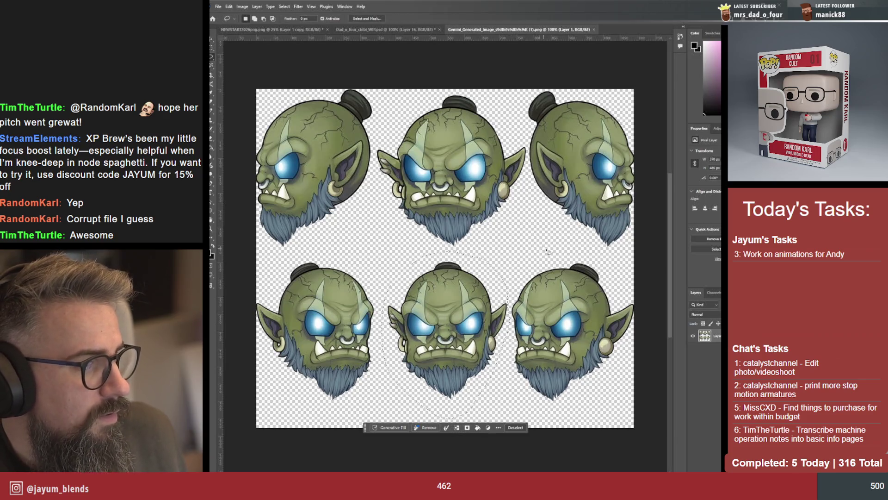
key("ctrl+d")
mouse_move(510, 340)
left_mouse_down()
mouse_move(590, 239)
mouse_move(632, 244)
left_mouse_up()
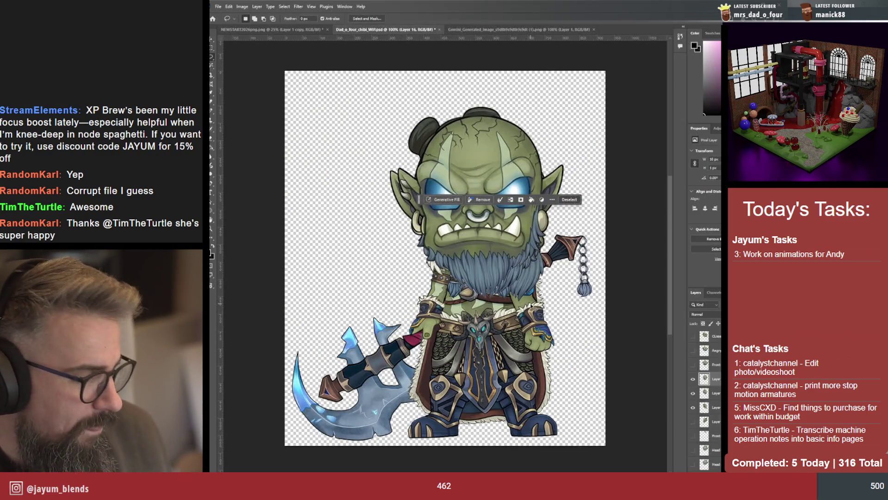
key("ctrl+v")
key("ctrl+t")
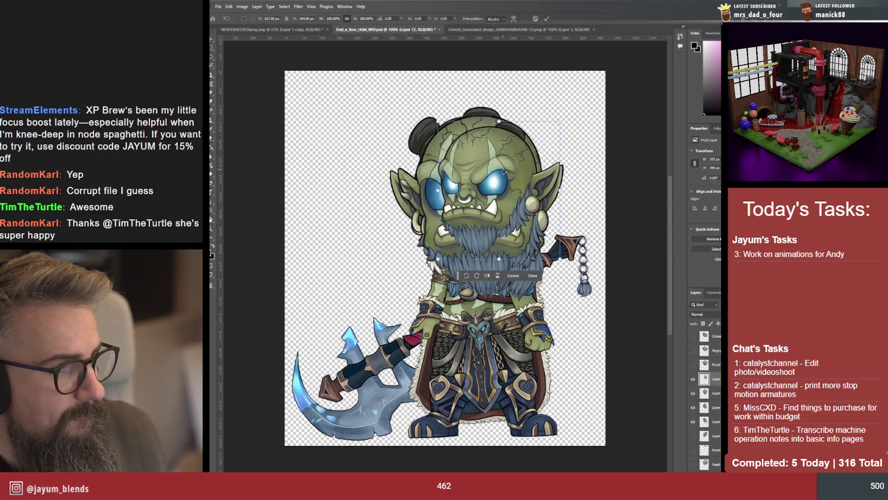
left_click_drag(434, 277, 380, 288)
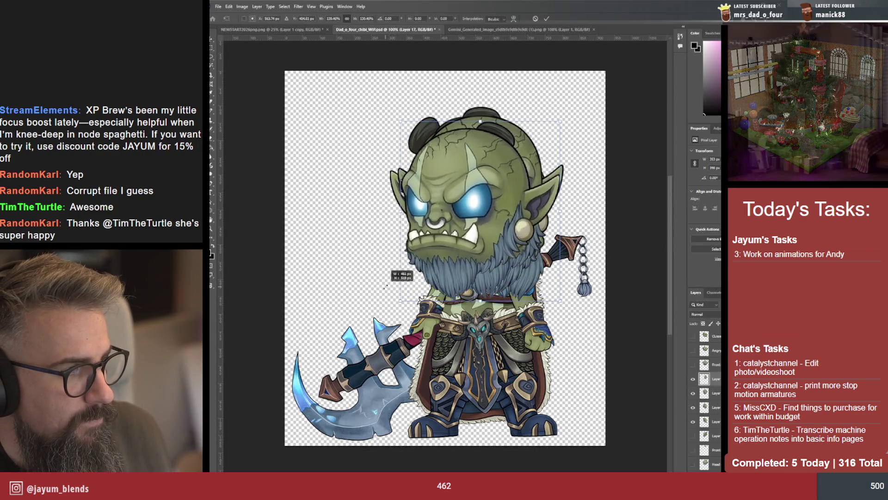
left_click_drag(440, 234, 456, 234)
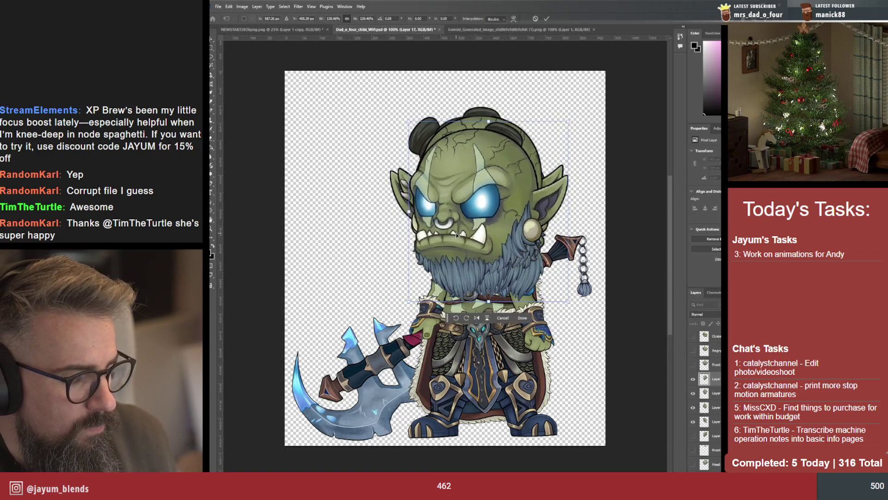
key("Return")
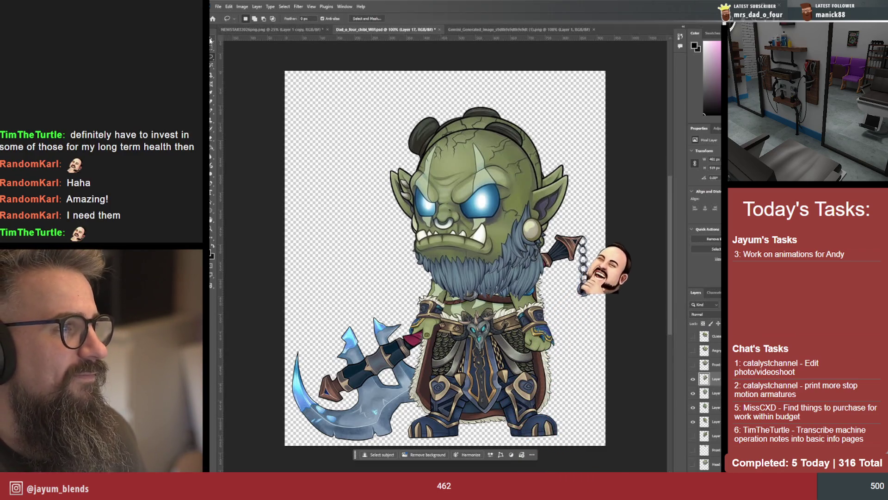
Show only the three-quarter head on the orc body and drag it away and back to confirm its placement
key("v")
mouse_move(479, 207)
left_mouse_down()
mouse_move(486, 218)
mouse_move(496, 201)
left_mouse_up()
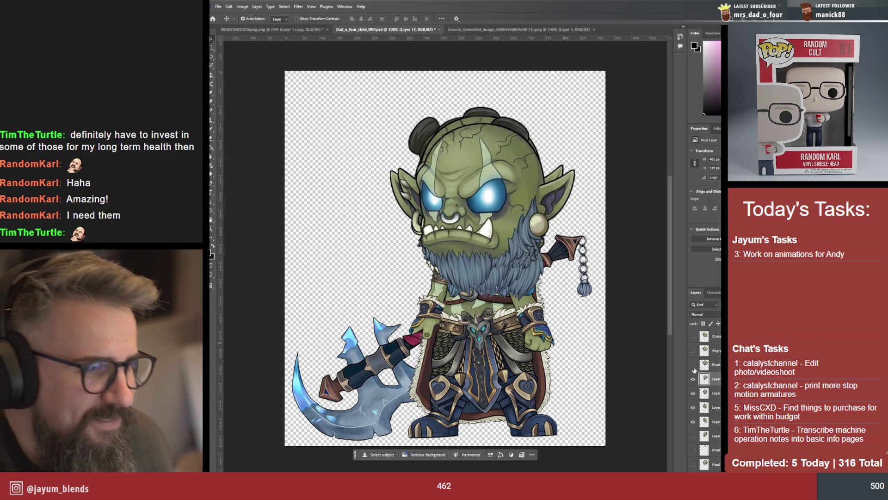
left_click(693, 392)
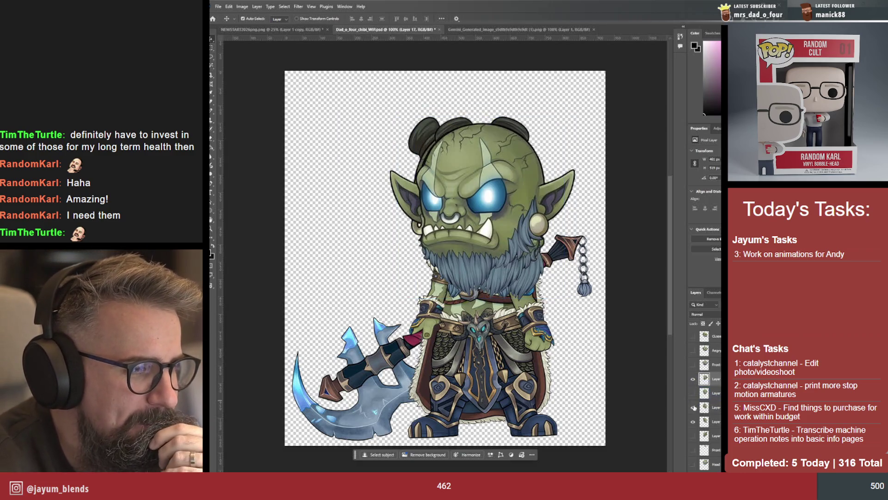
left_click_drag(467, 209, 487, 179)
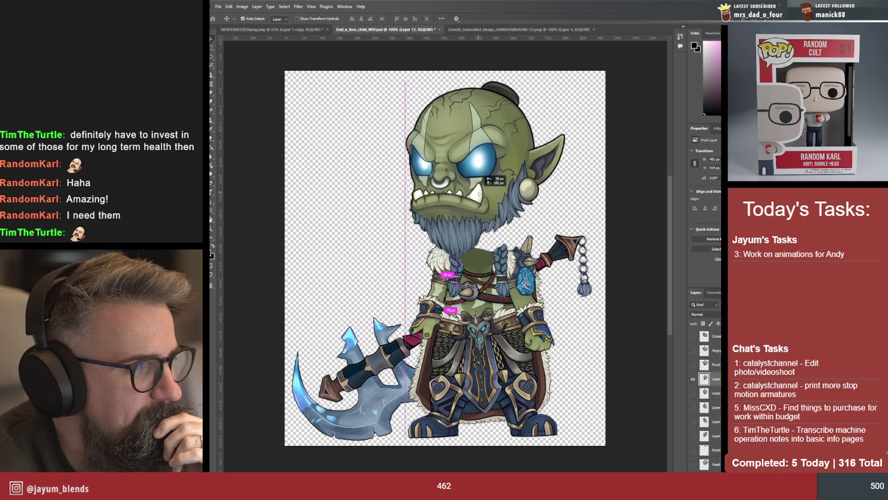
left_click_drag(487, 179, 500, 206)
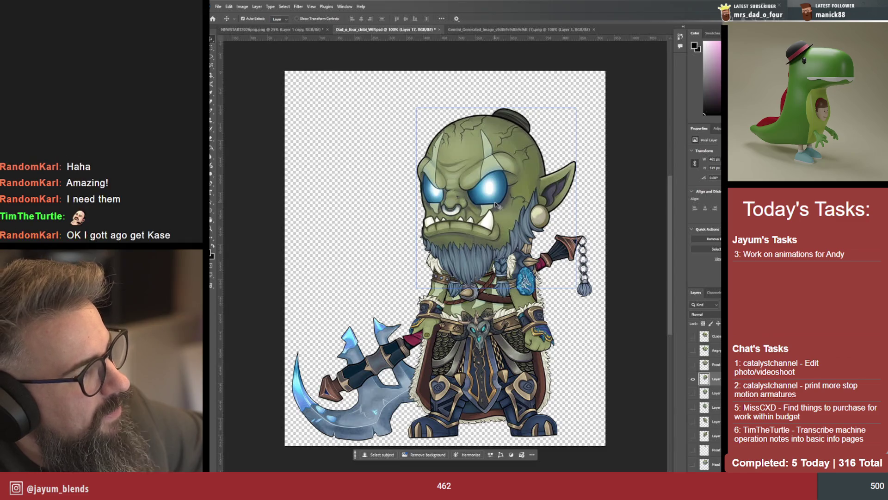
Cycle head layer visibility to the side-facing head and rename that layer Head_New_Left
left_click(693, 407)
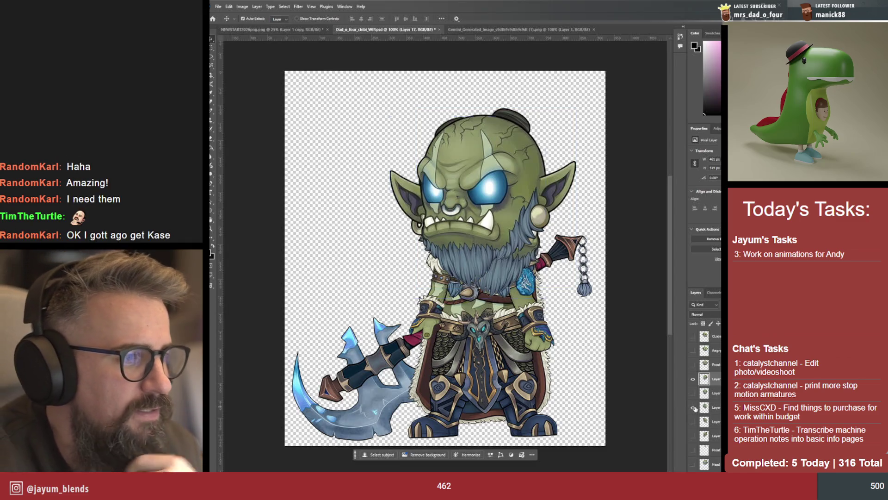
left_click(693, 379)
left_click(693, 421)
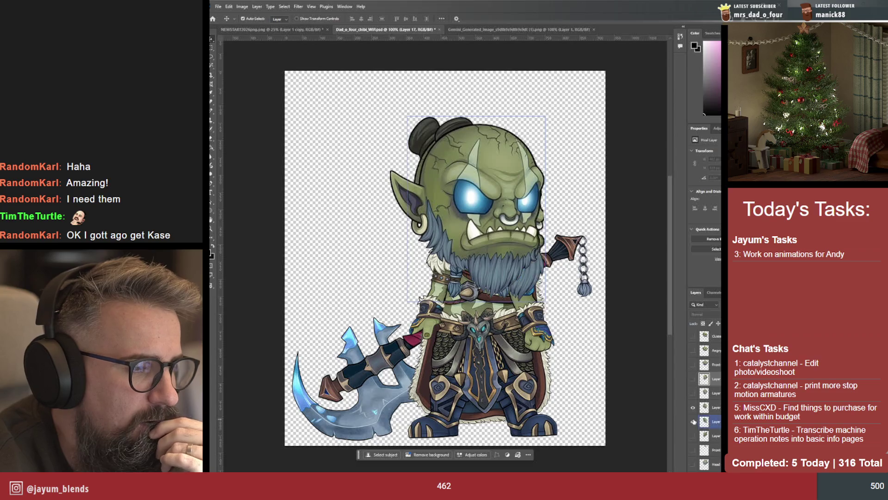
left_click(693, 407)
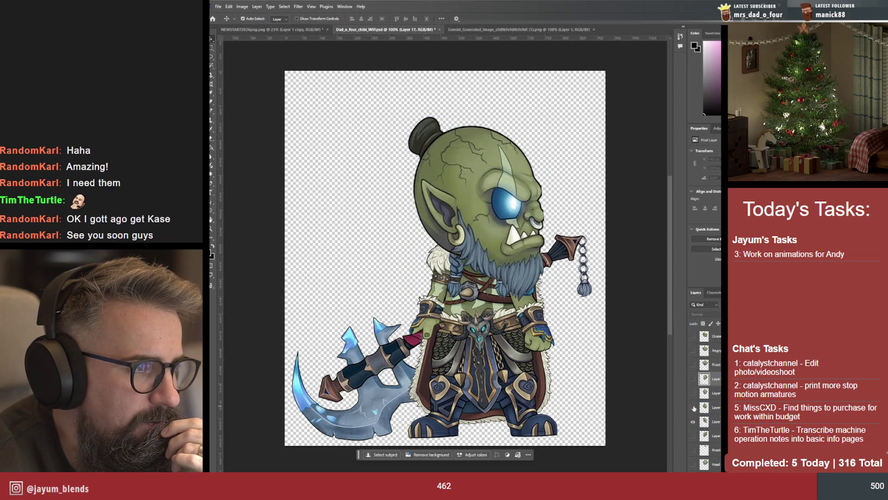
left_click(693, 435)
left_click(694, 422)
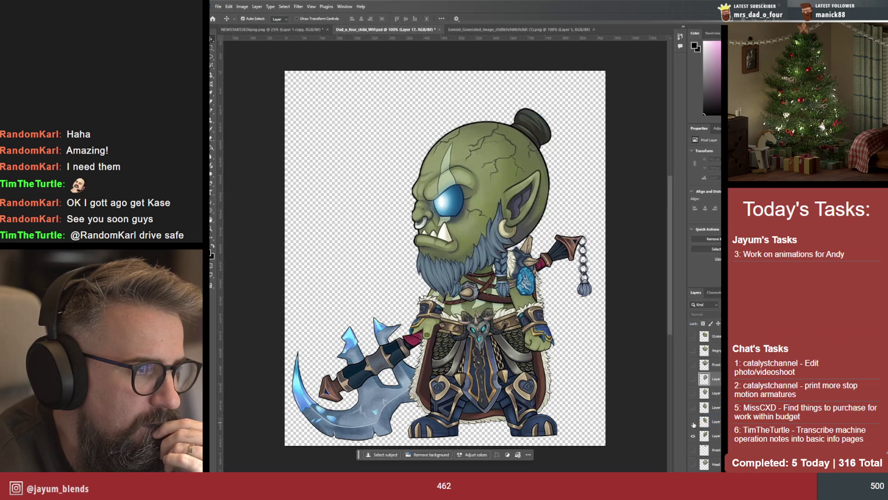
left_click(693, 450)
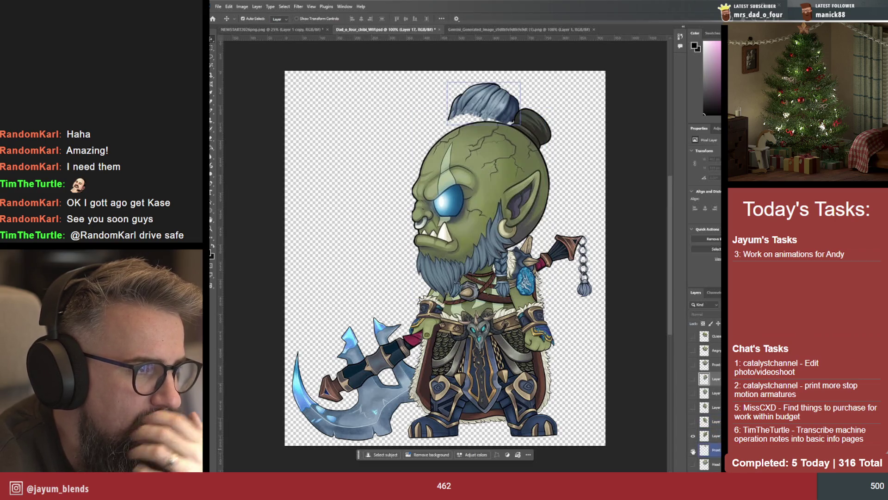
left_click(693, 436)
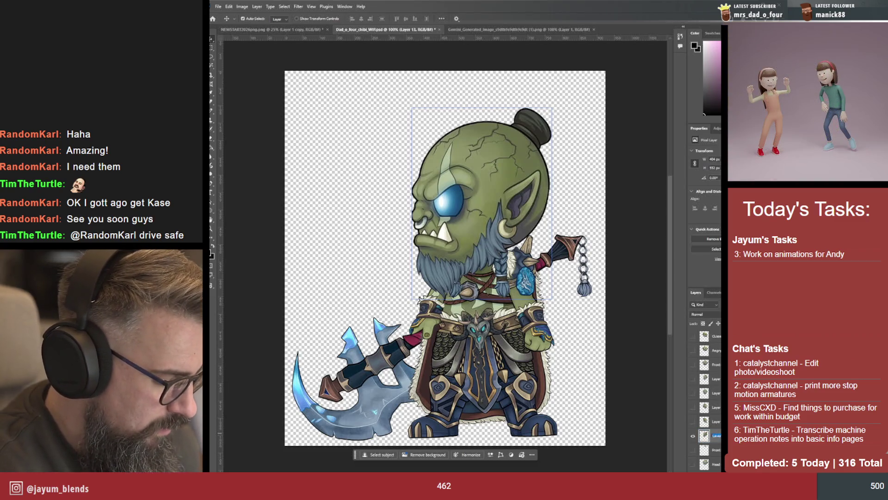
type("Hair")
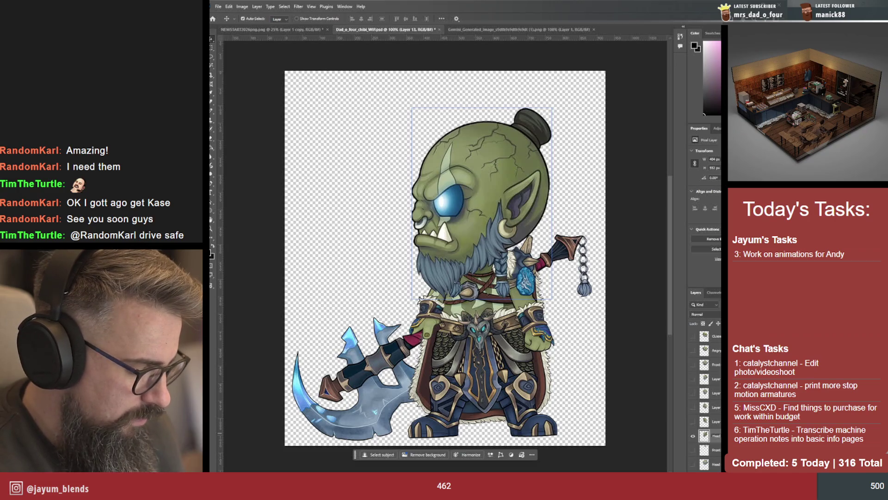
key("Return")
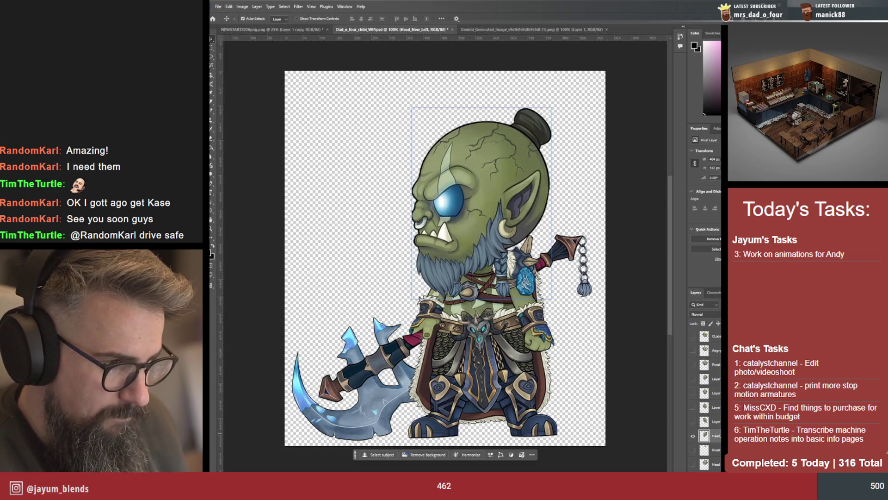
Rename the right-facing head layer HEad_New_Right and Layer 15 Head_New_QuarterRight
left_click(694, 423)
left_click(714, 421)
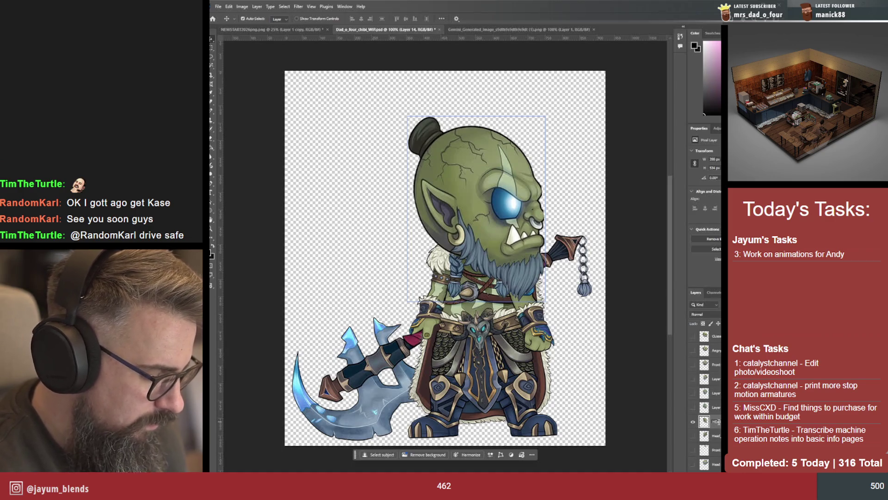
key("Return")
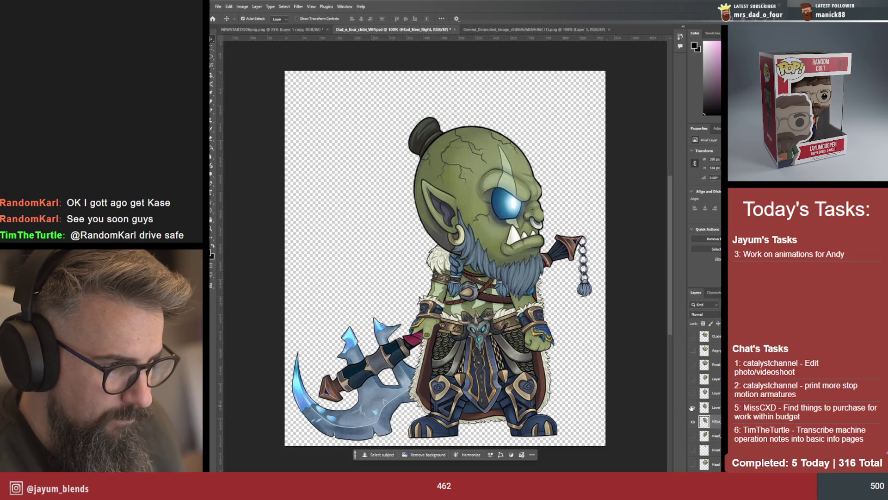
left_click(692, 409)
left_click(717, 409)
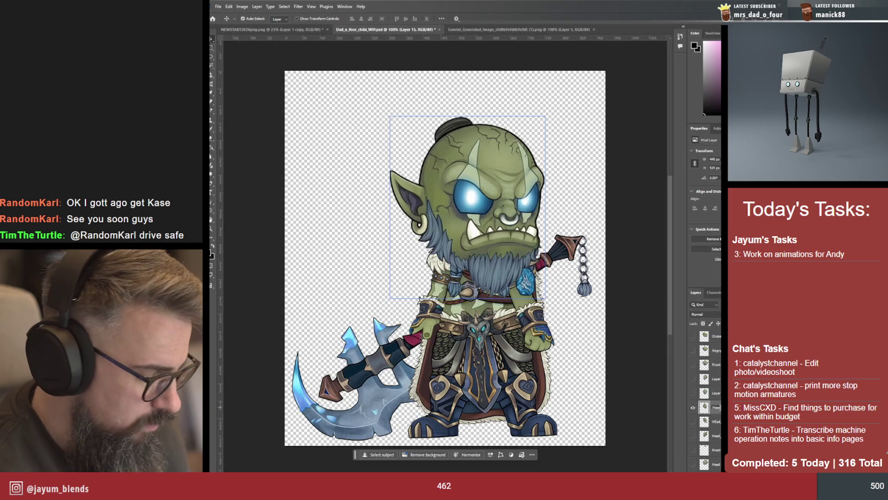
left_click(720, 410)
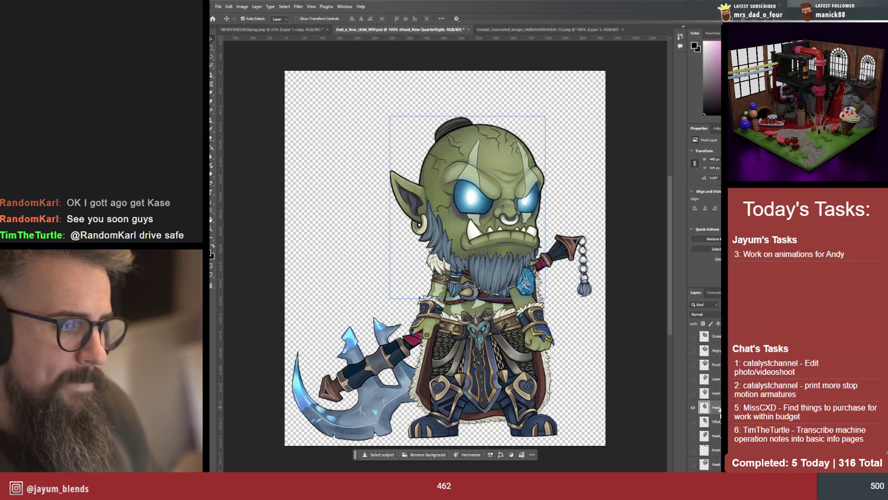
Rename Layer 16 Head_New_Front and Layer 17 Head_New_Quarterleft, showing each in turn
left_click(693, 393)
left_click(693, 407)
double_click(717, 392)
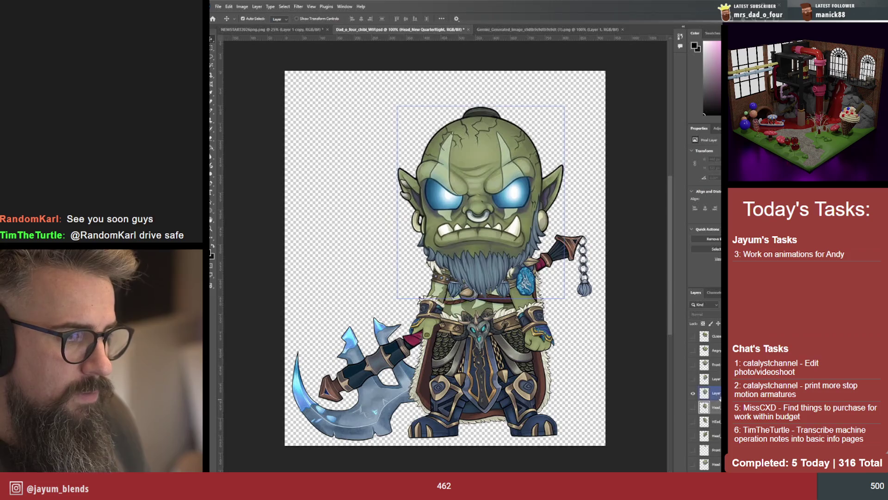
type("Head")
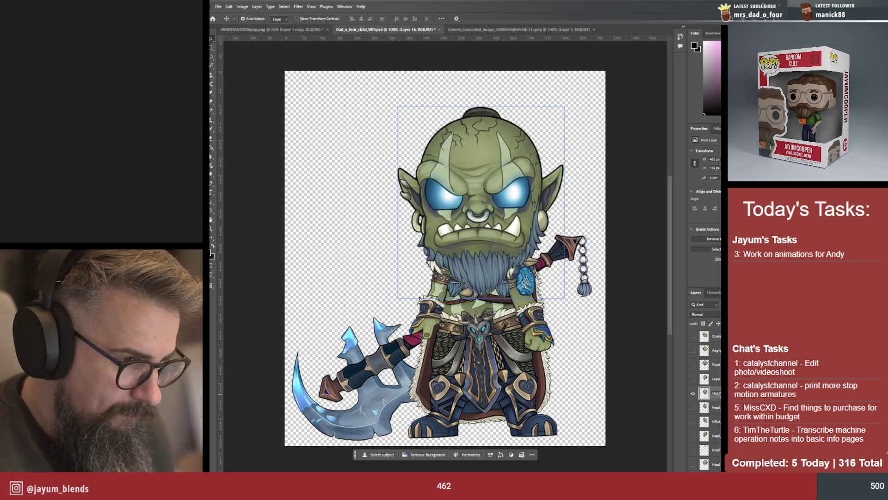
left_click(479, 195)
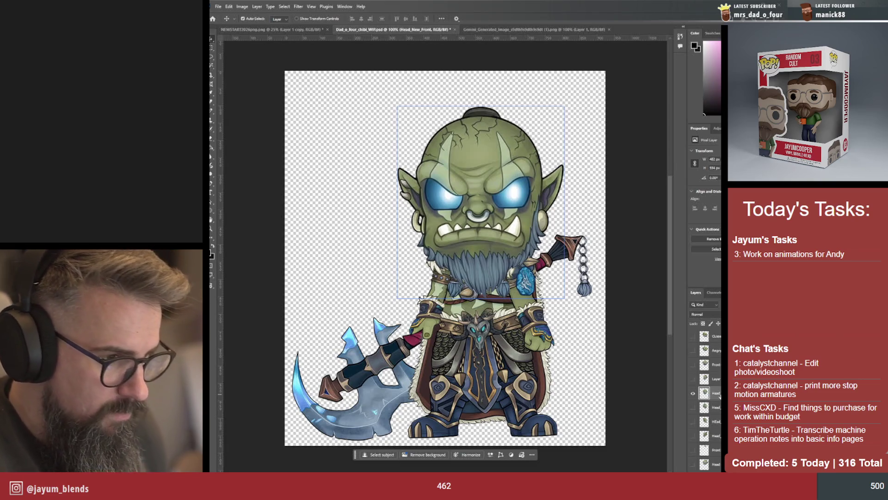
left_click(691, 378)
left_click(692, 393)
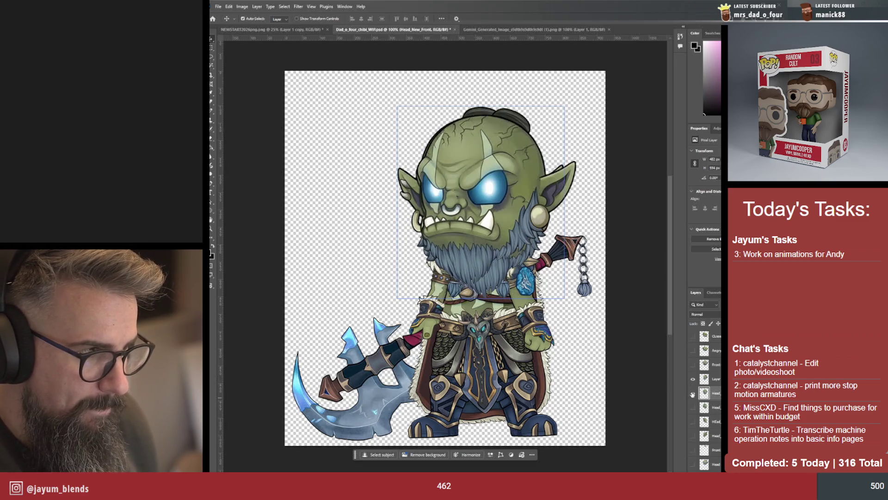
type("Head")
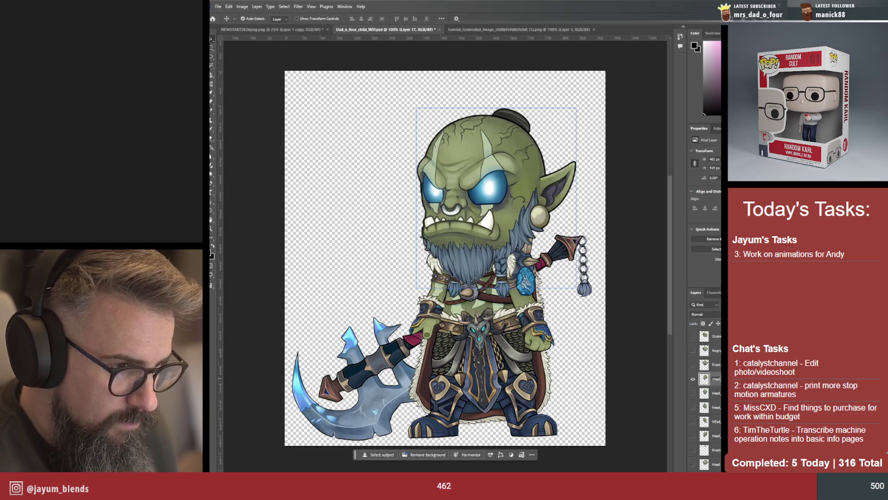
key("Return")
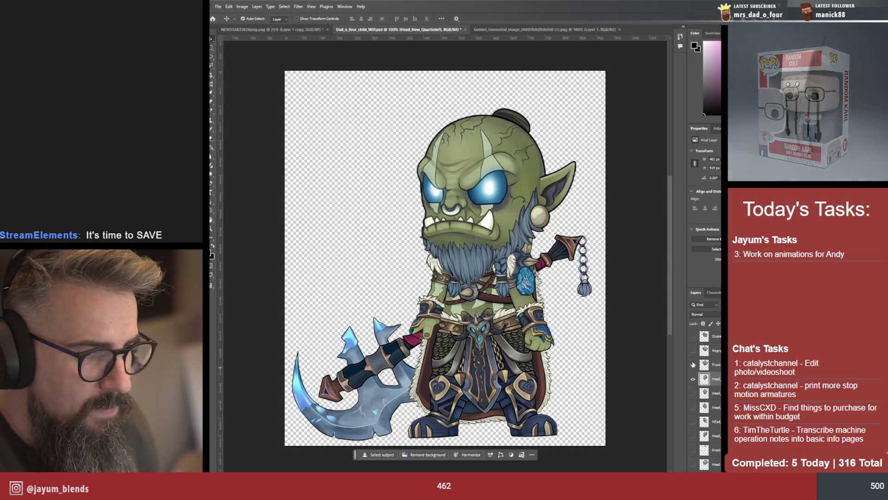
Leave only the quarter-view head visible on the orc and switch over to After Effects
left_click(693, 364)
left_click(692, 378)
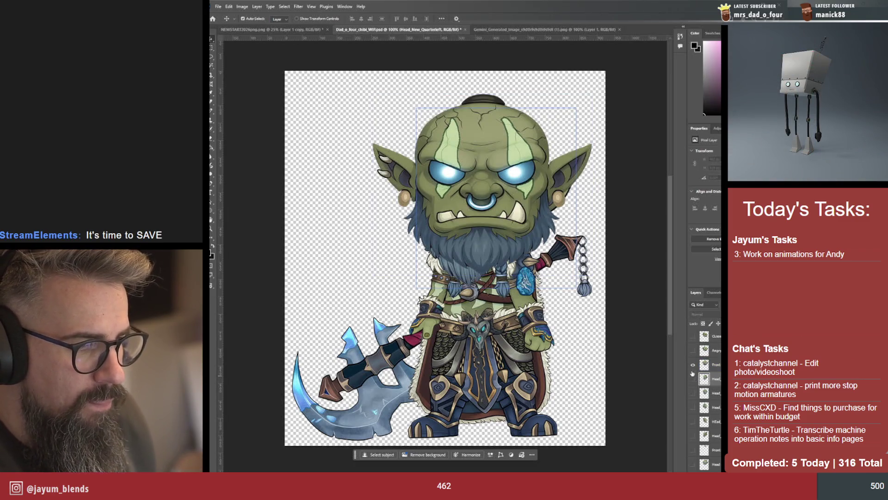
left_click(693, 364)
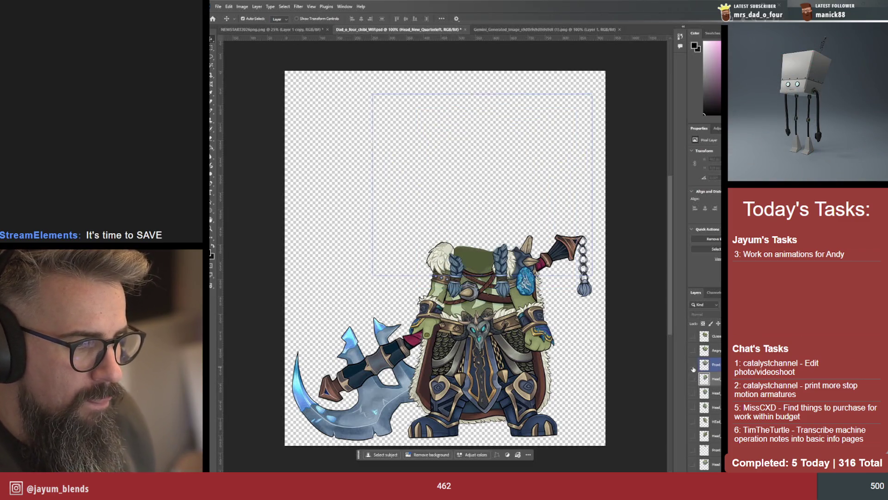
left_click(697, 435)
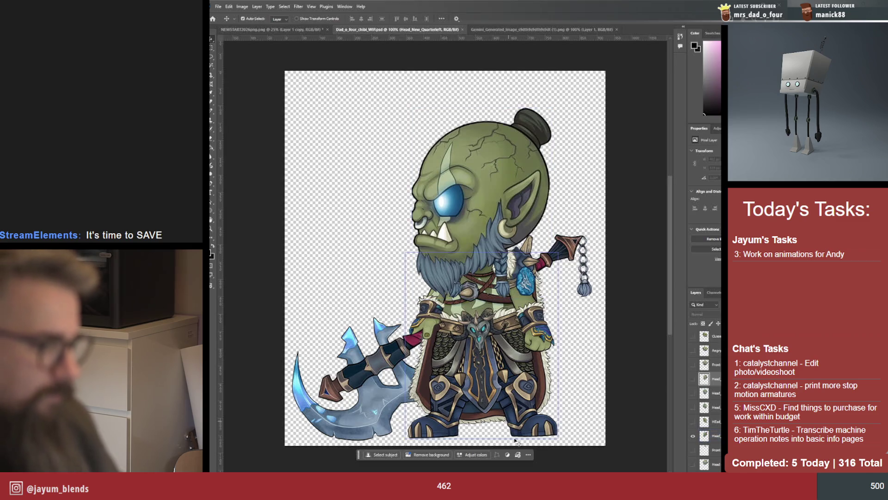
key("alt+Tab")
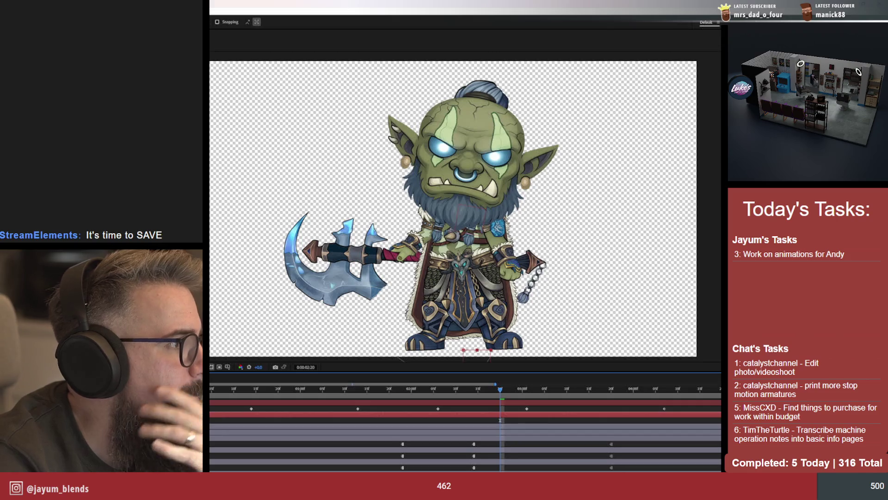
Import the orc PSD as footage with Choose Layer set to Head_New_Left
left_click(221, 108)
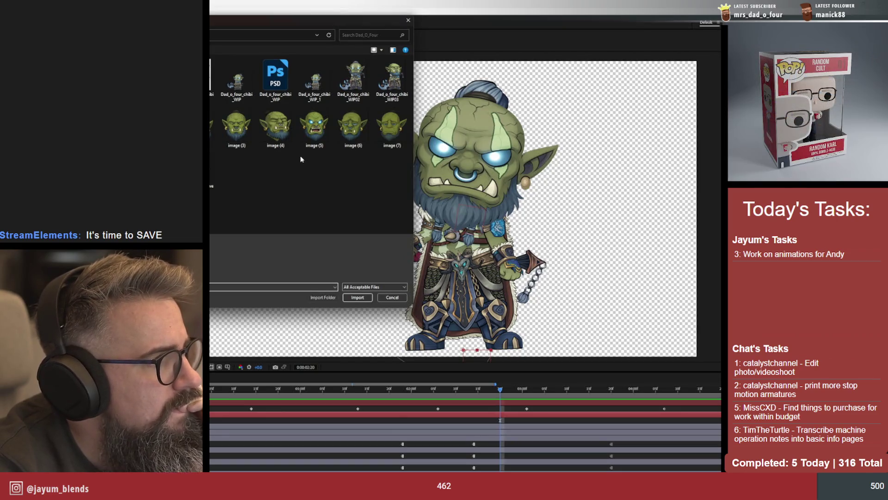
left_click(286, 78)
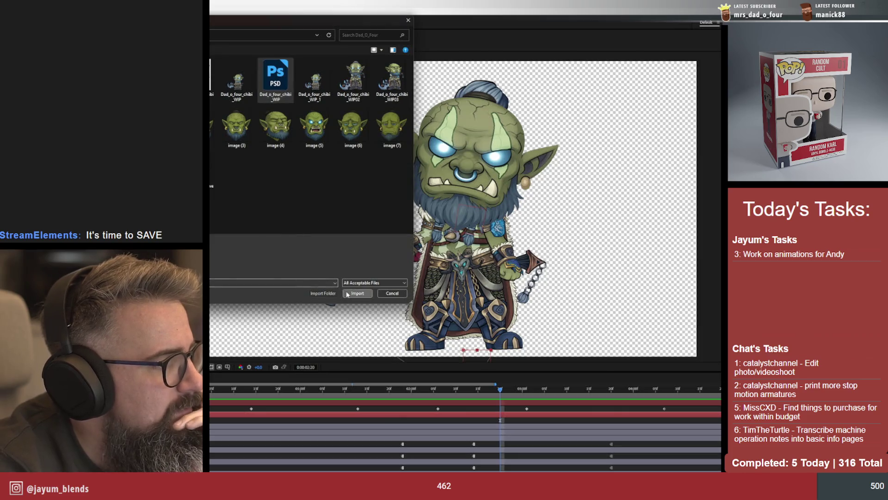
left_click(357, 292)
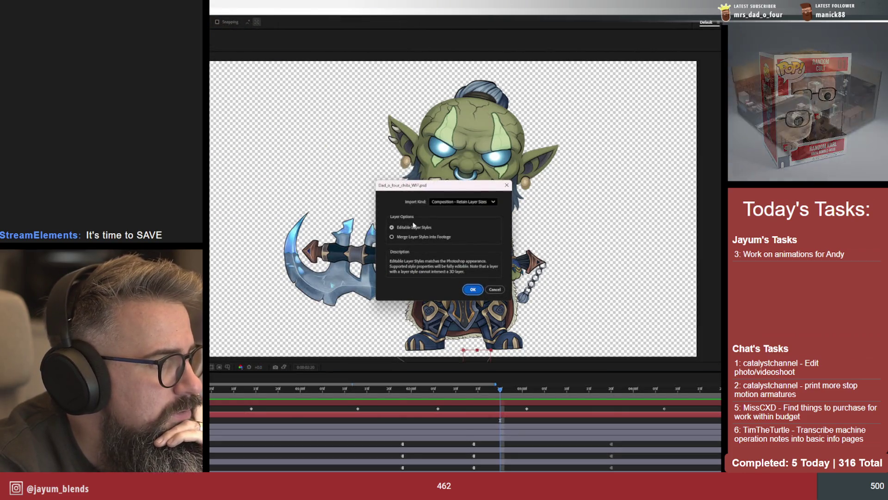
left_click(463, 201)
left_click(449, 215)
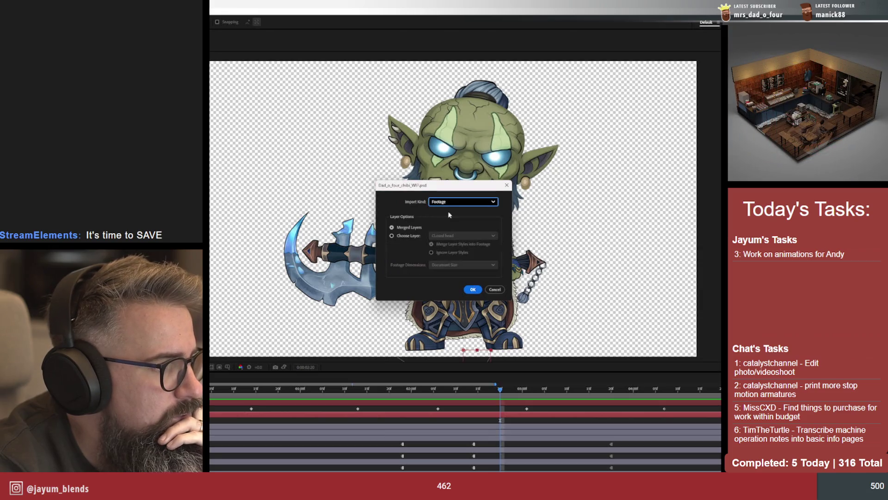
left_click(411, 237)
left_click(469, 239)
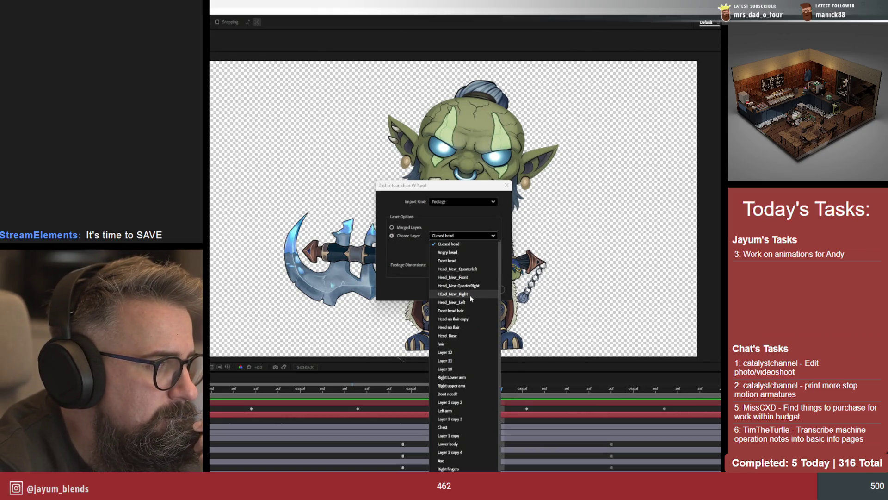
left_click(471, 302)
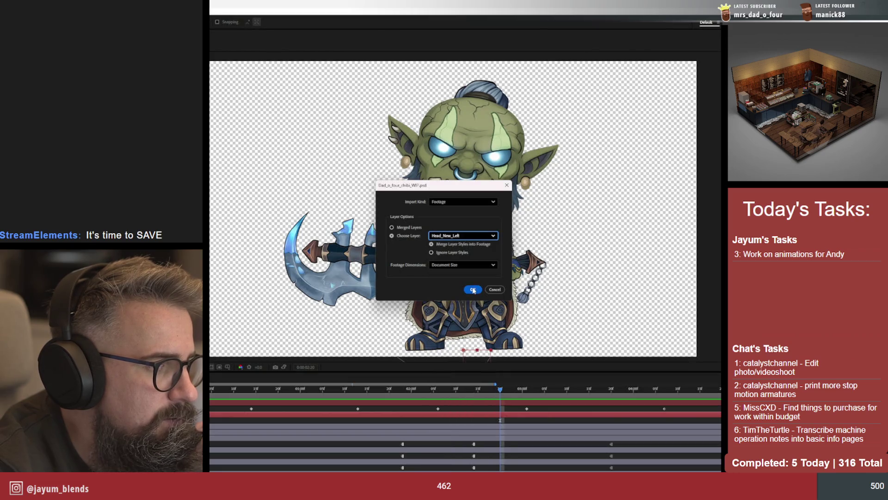
left_click(474, 290)
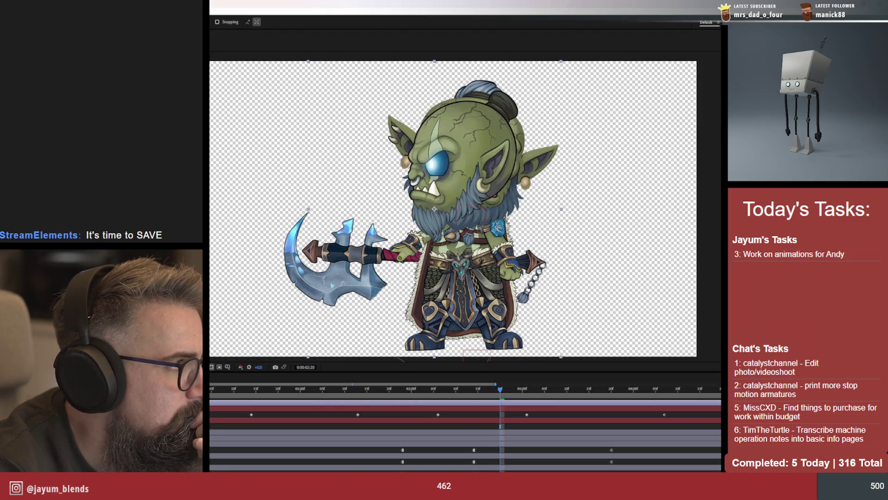
key("ctrl+i")
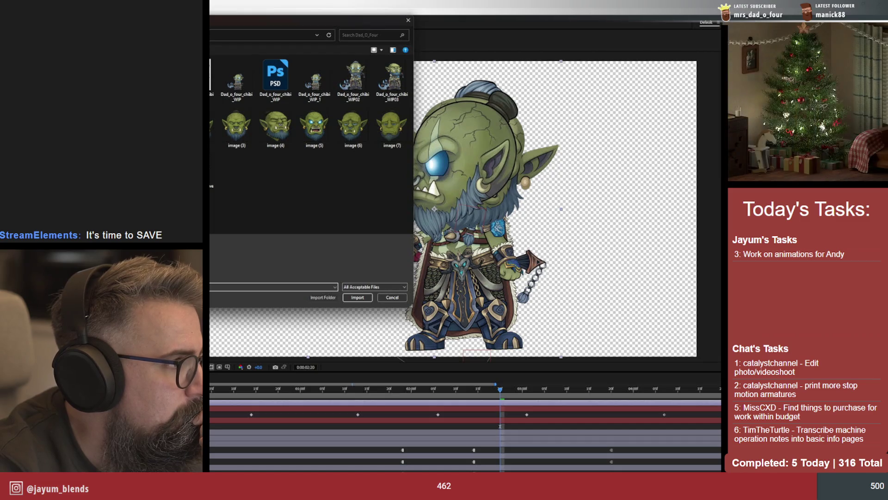
Import the chibi orc PSD again with Choose Layer set to HEad_New_Right
left_click(275, 79)
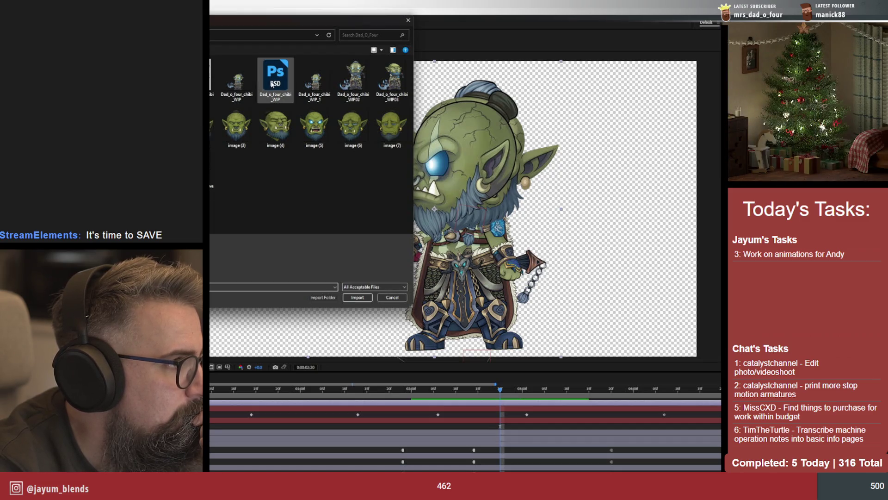
left_click(357, 293)
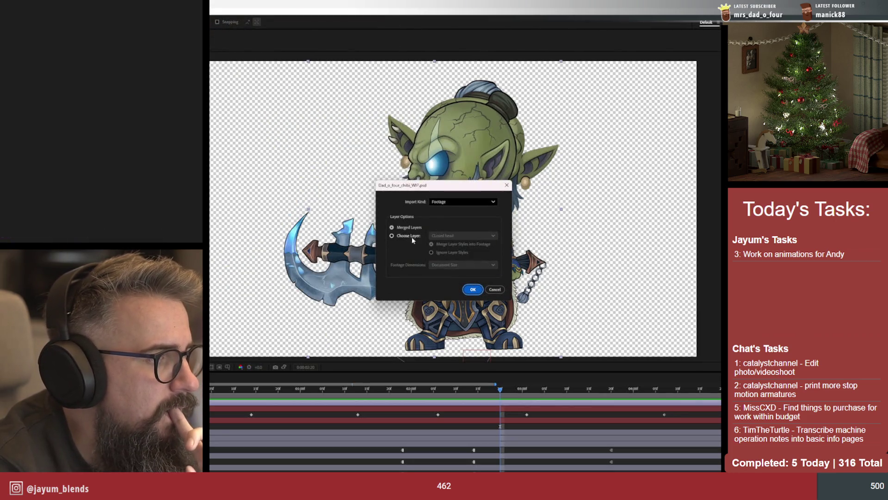
left_click(409, 236)
left_click(476, 237)
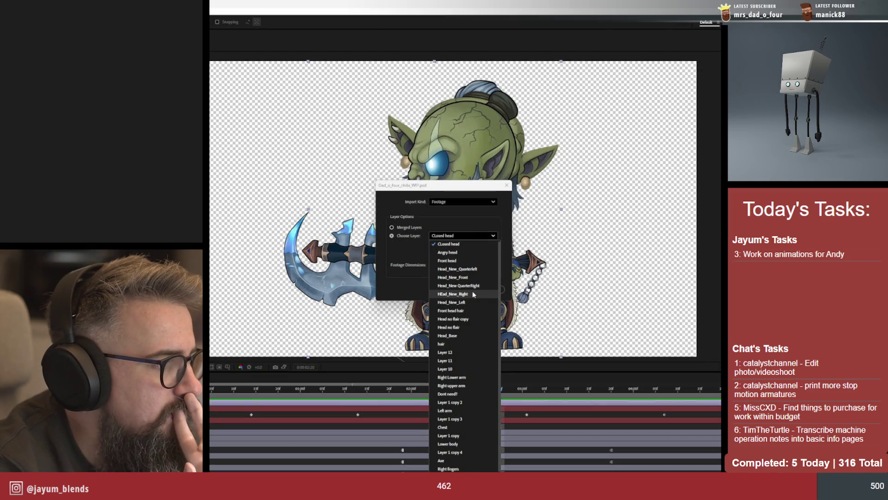
left_click(474, 294)
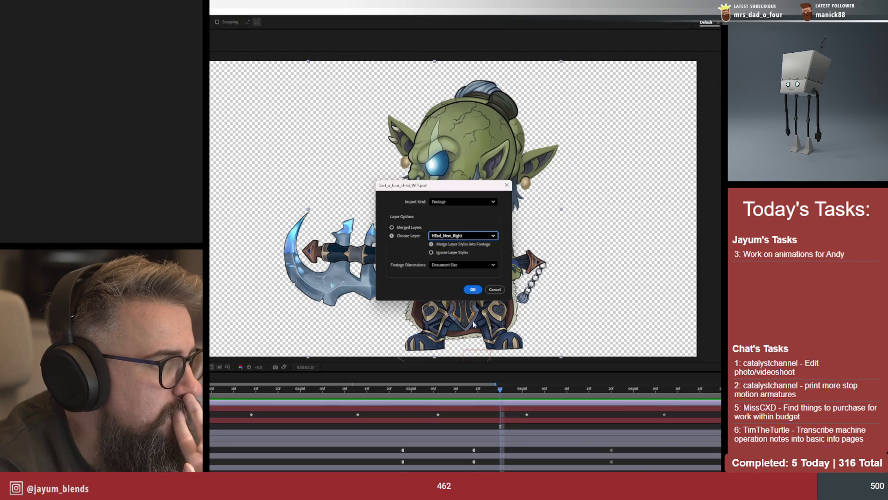
left_click(471, 290)
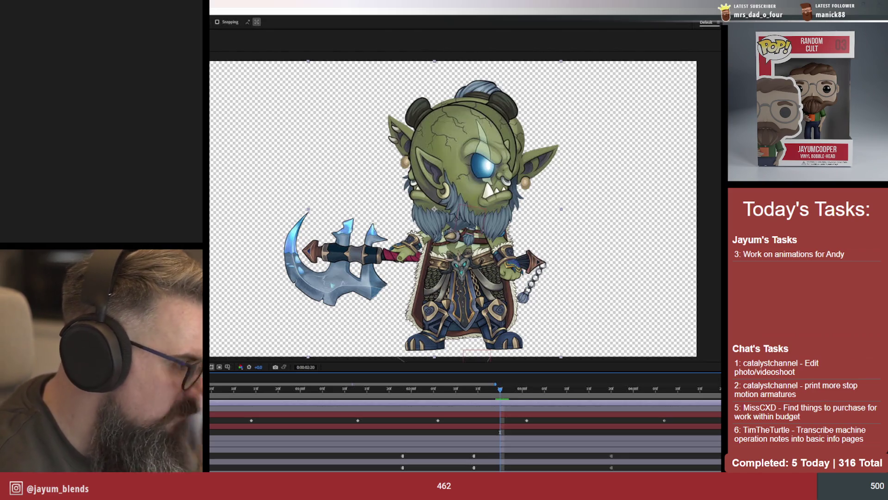
Import the chibi orc PSD with Choose Layer set to Head_New_Front
key("ctrl+i")
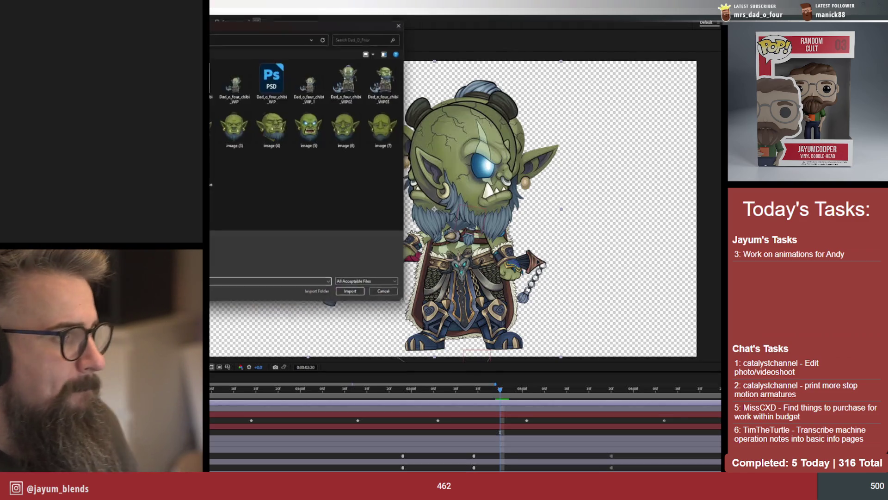
left_click(275, 77)
left_click(358, 295)
left_click(419, 237)
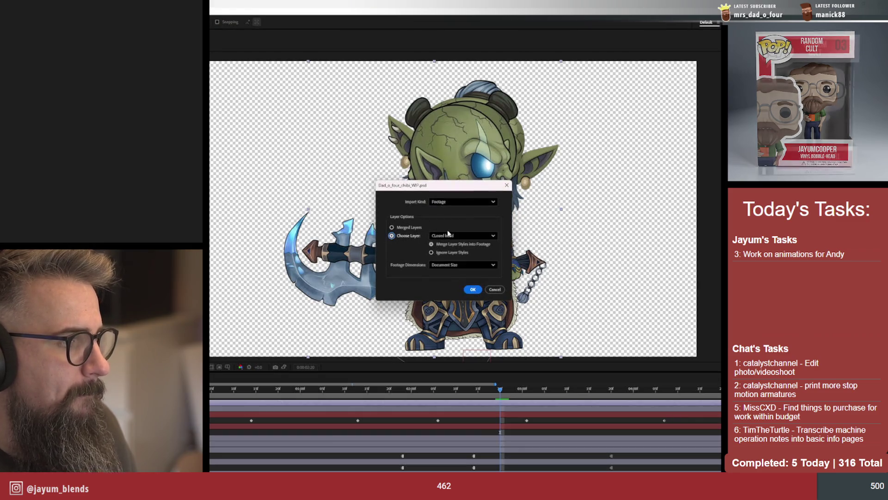
left_click(463, 236)
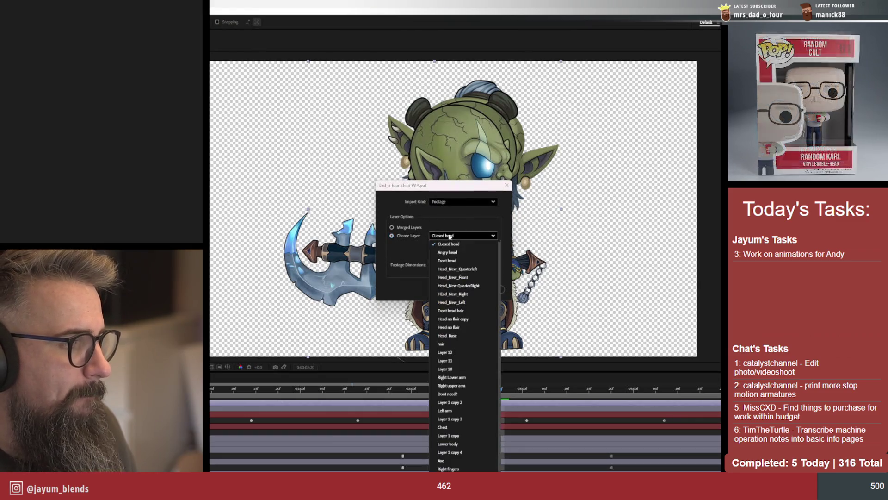
left_click(475, 277)
left_click(473, 290)
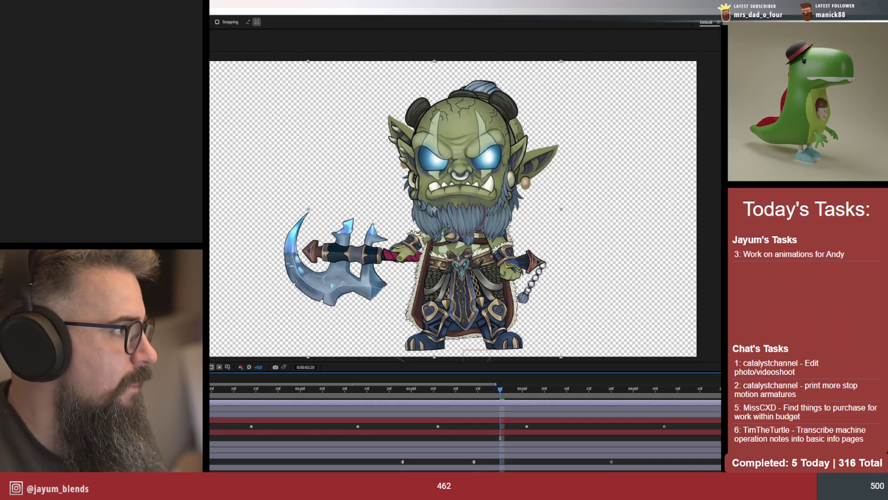
Import the Head_New_QuarterRight layer as footage and add it to the composition with Ctrl+/
key("ctrl+i")
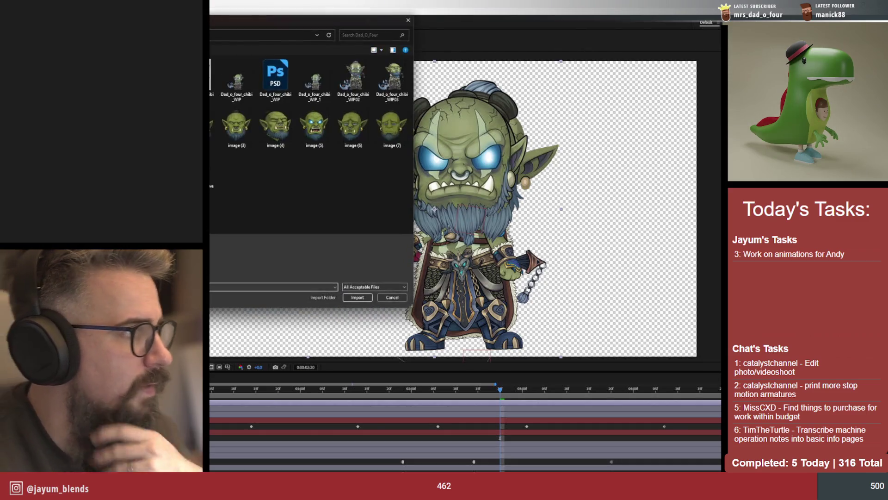
left_click(275, 72)
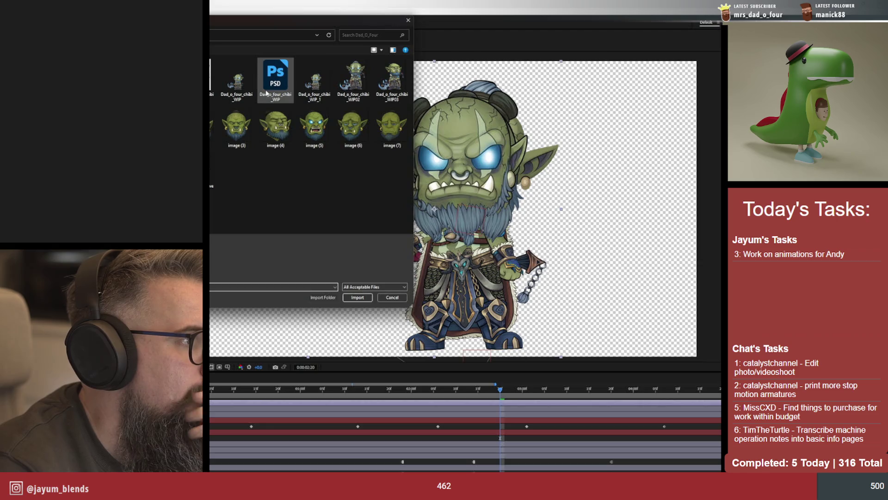
left_click(357, 292)
left_click(413, 237)
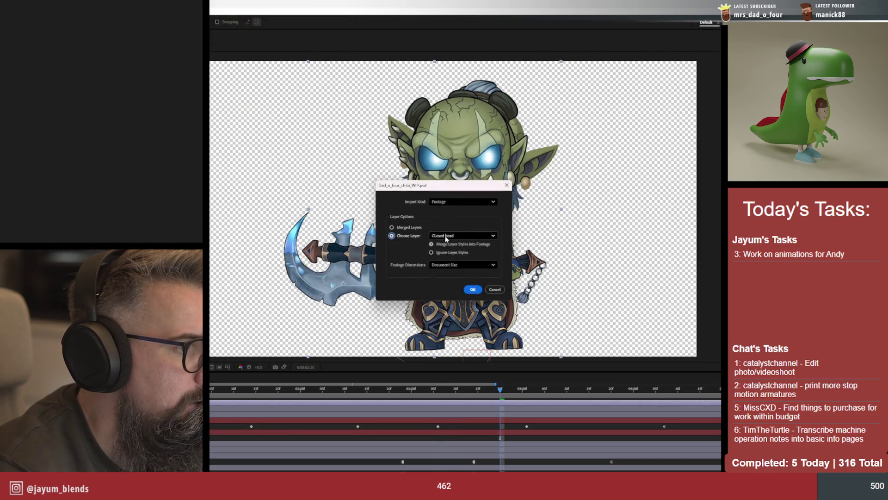
left_click(463, 235)
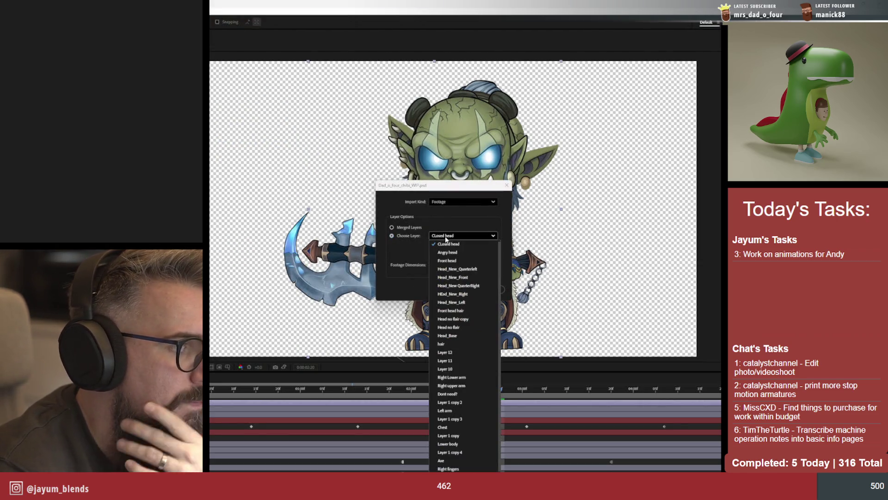
left_click(465, 291)
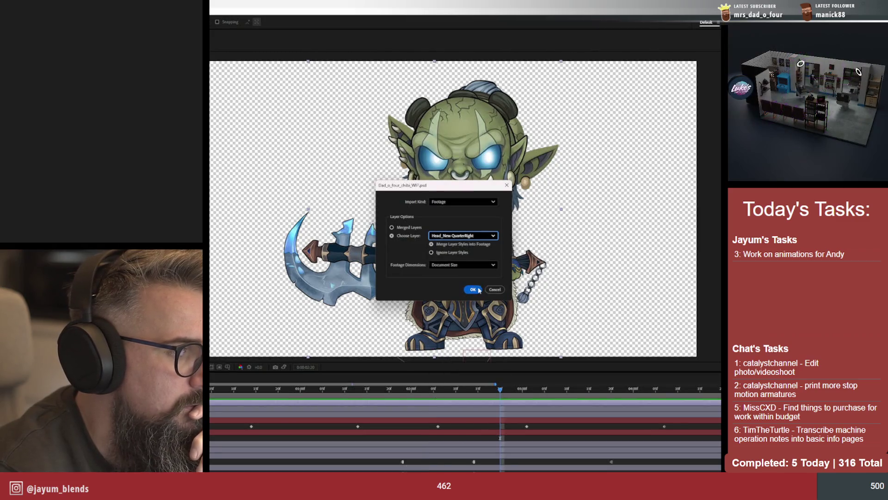
left_click(492, 290)
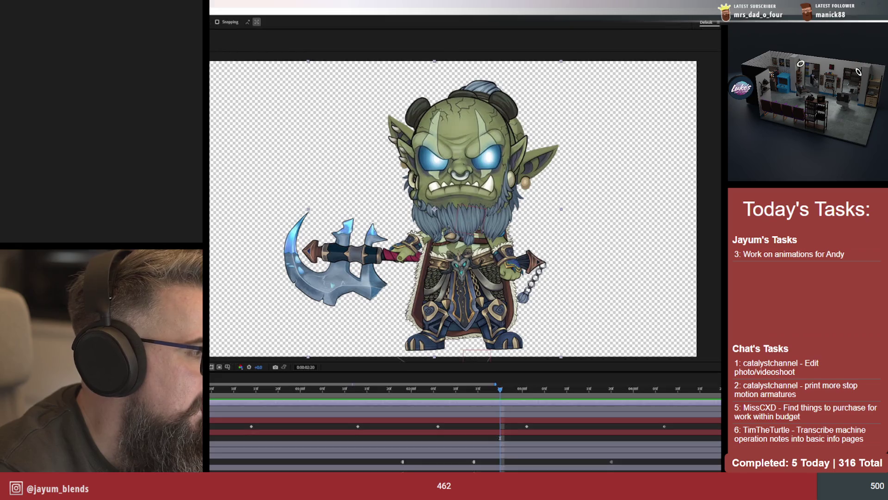
key("ctrl+slash")
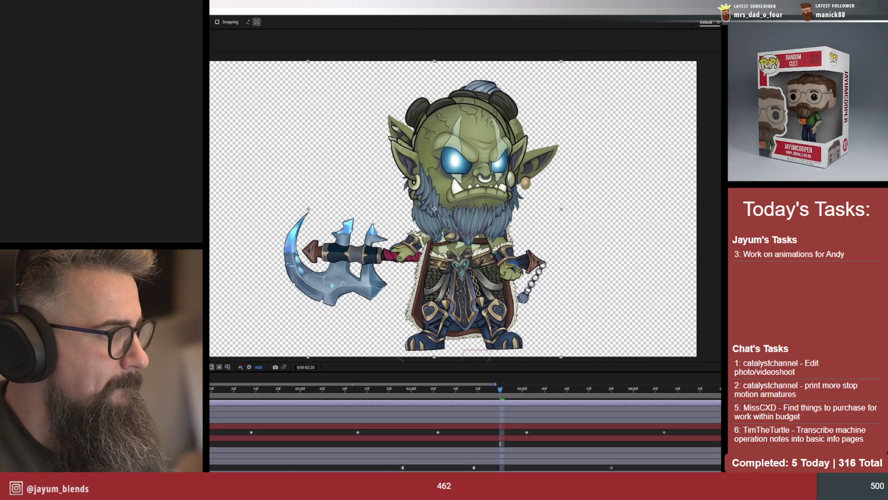
Import the chibi orc PSD with Choose Layer set to Head_New_Quarterleft as footage
key("ctrl+i")
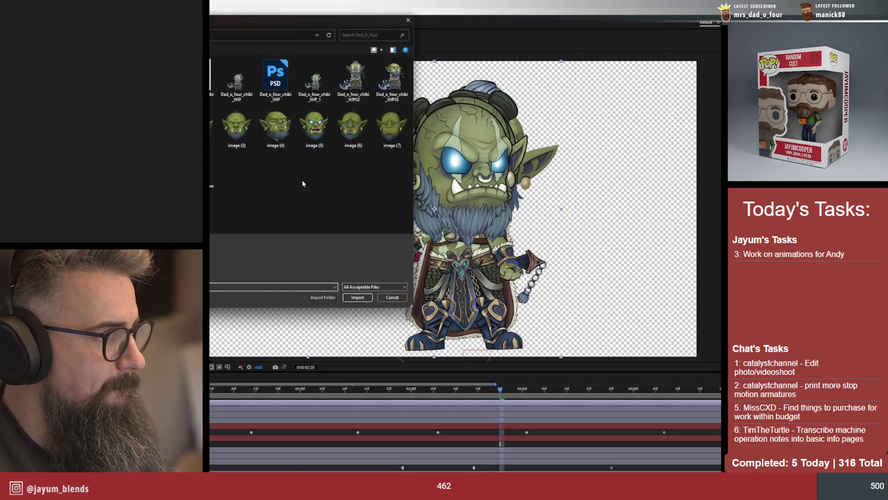
left_click(275, 76)
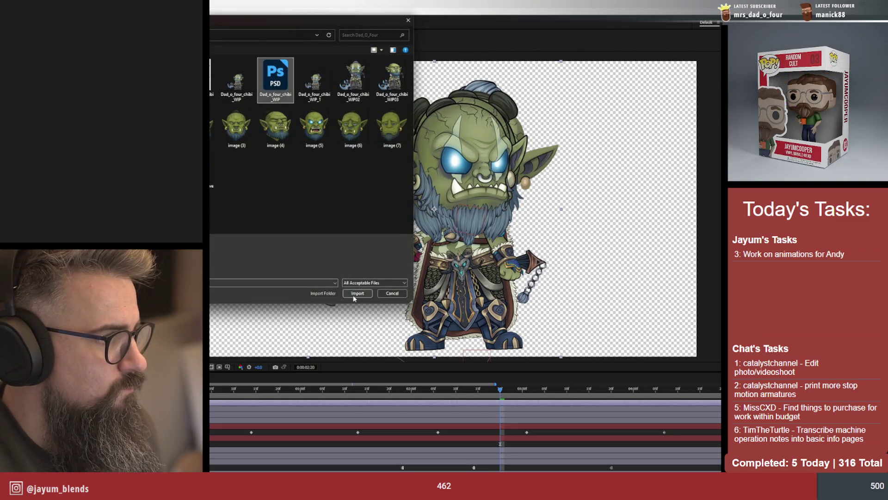
left_click(358, 297)
left_click(391, 235)
left_click(463, 235)
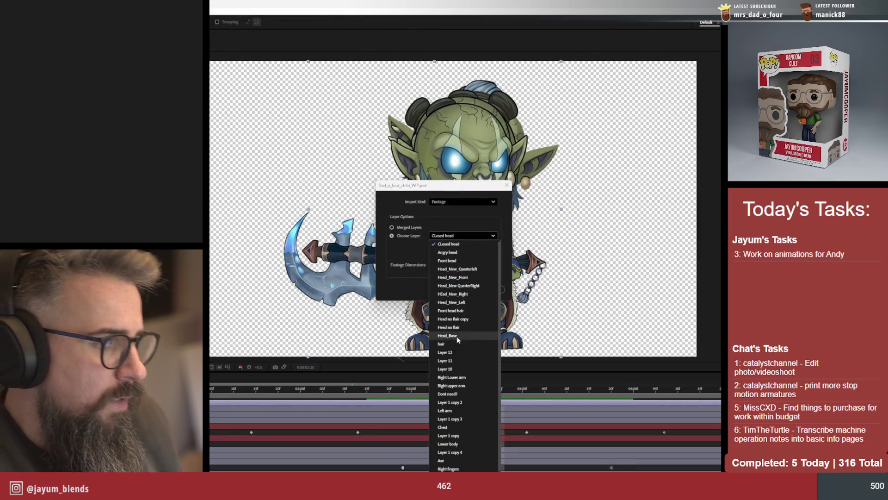
left_click(457, 269)
left_click(471, 288)
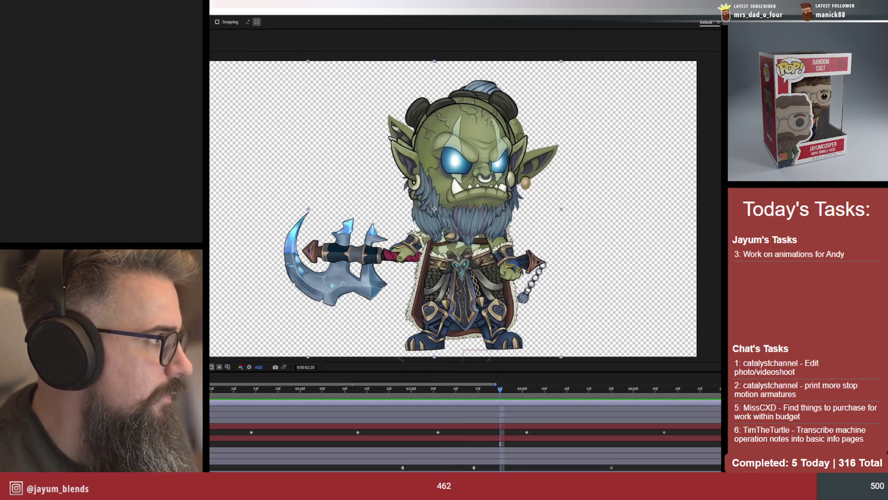
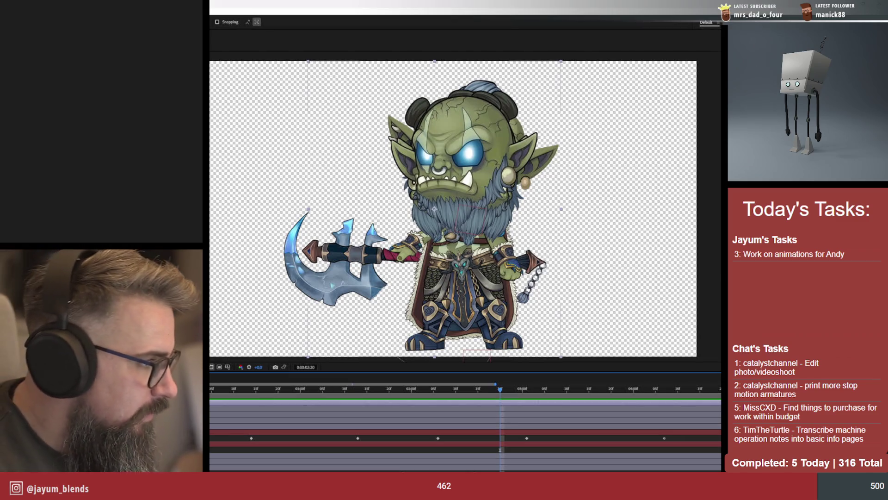
Swap the orc's head to the bald, angry-browed front-facing drawing and preview the animation
key("ctrl+a")
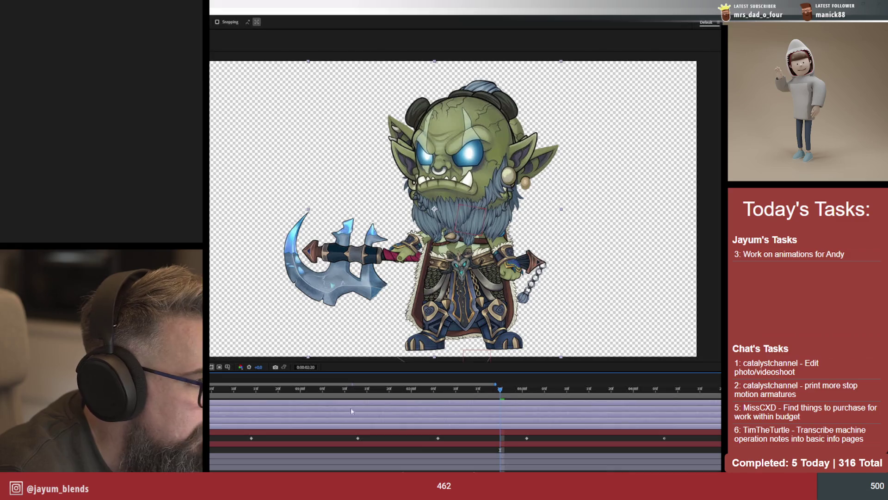
key("space")
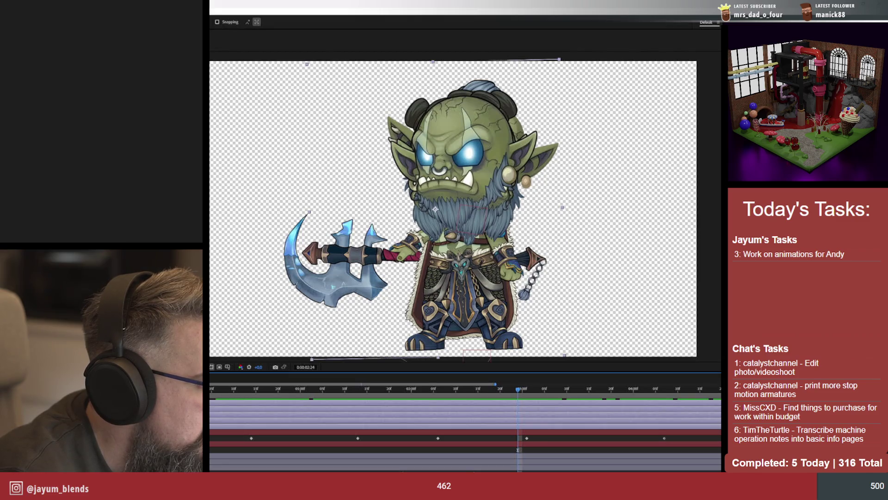
key("ctrl+z")
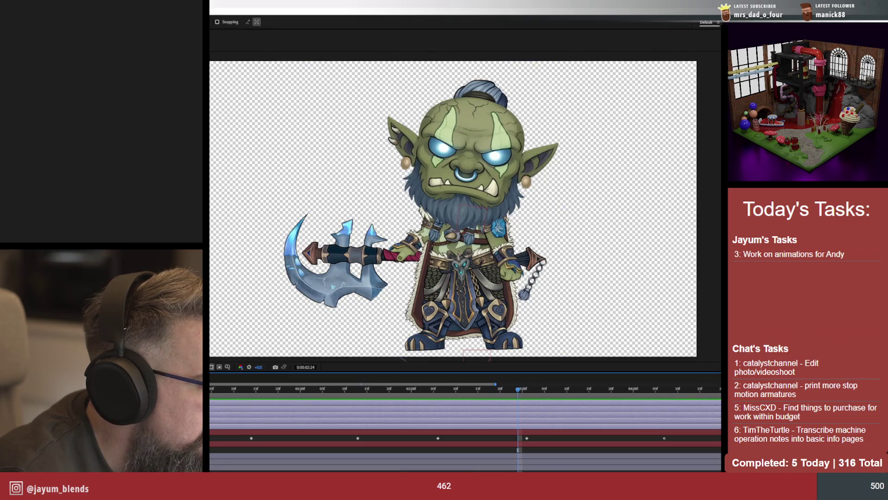
left_click(461, 203)
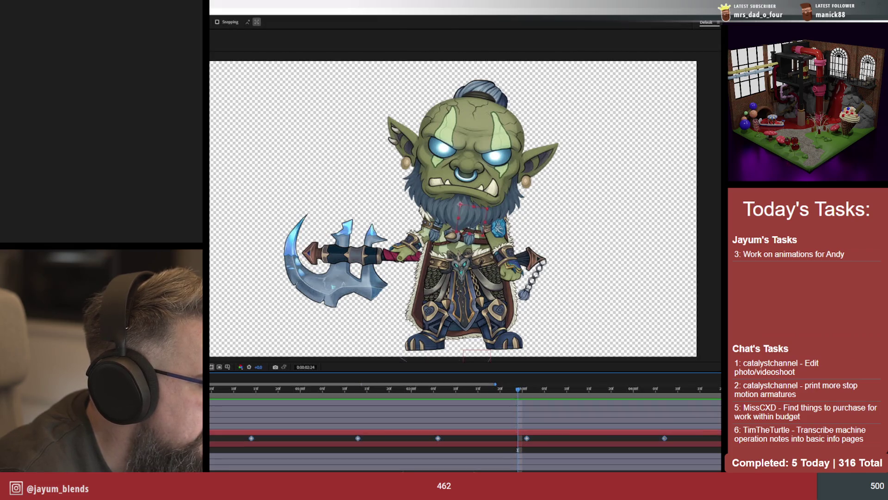
key("ctrl+z")
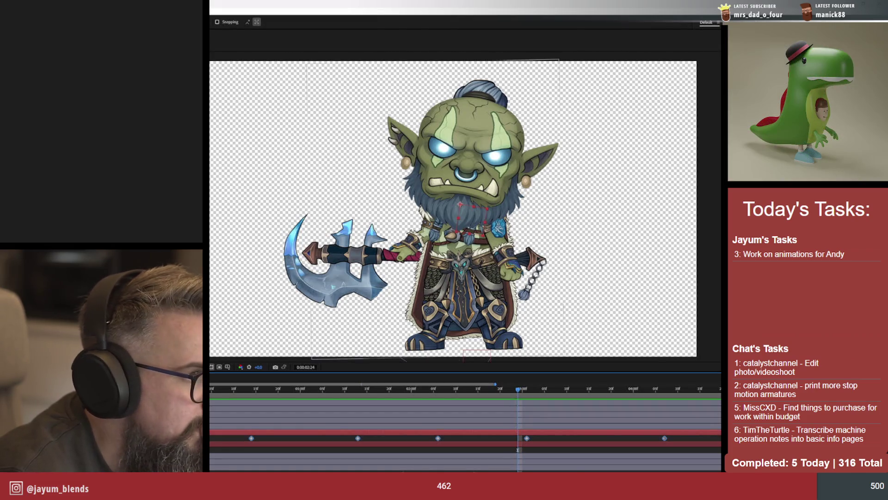
scroll(465, 435, "down", 1)
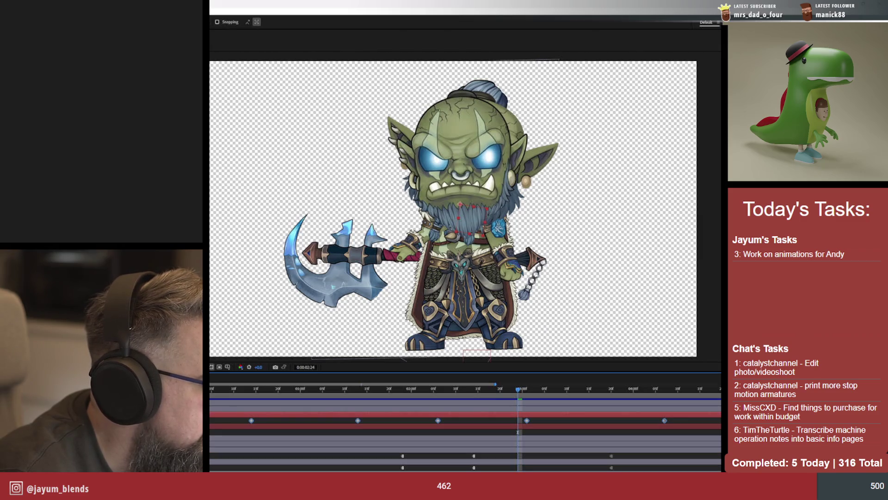
scroll(466, 420, "down", 1)
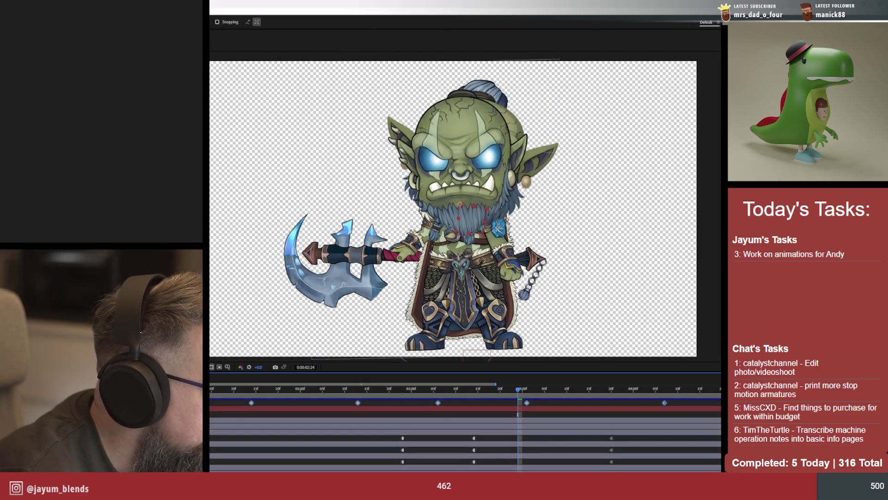
scroll(465, 431, "down", 1)
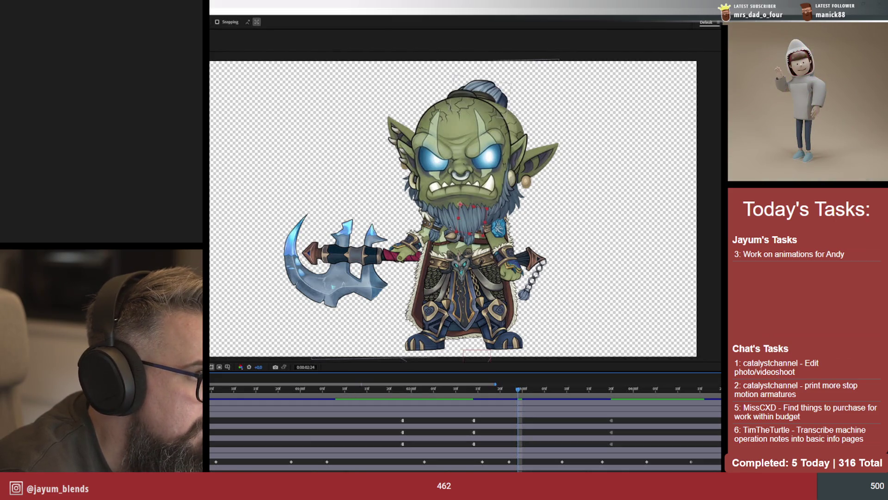
scroll(465, 437, "down", 2)
scroll(465, 437, "down", 1)
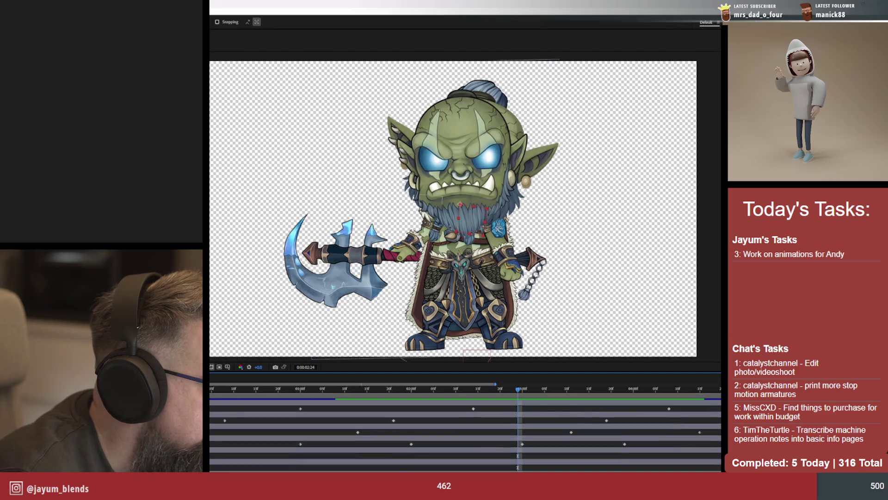
scroll(465, 438, "down", 2)
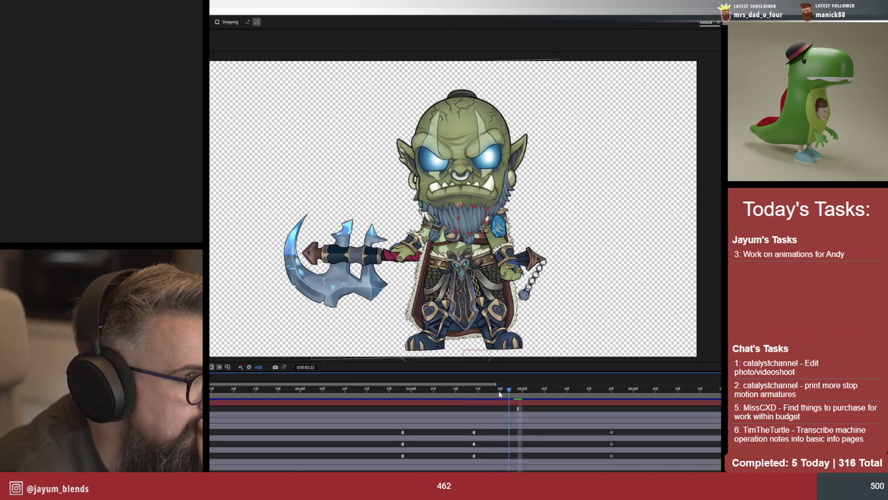
left_click_drag(517, 411, 460, 409)
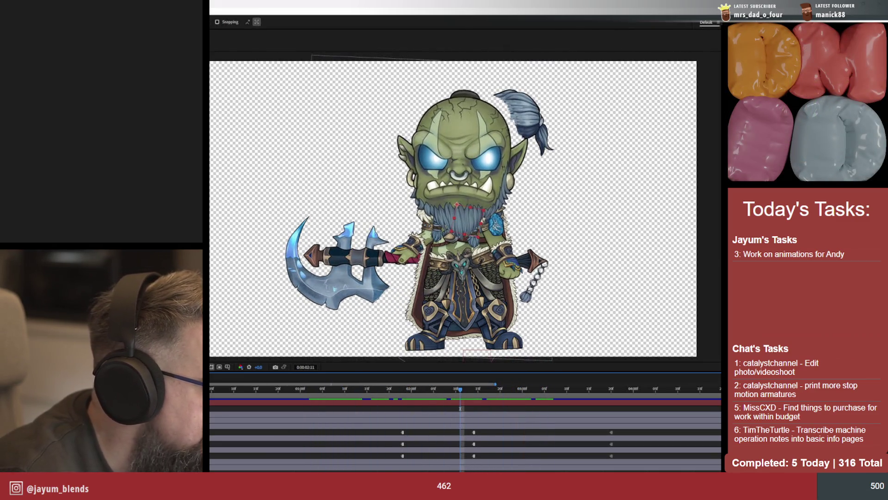
scroll(460, 408, "down", 1)
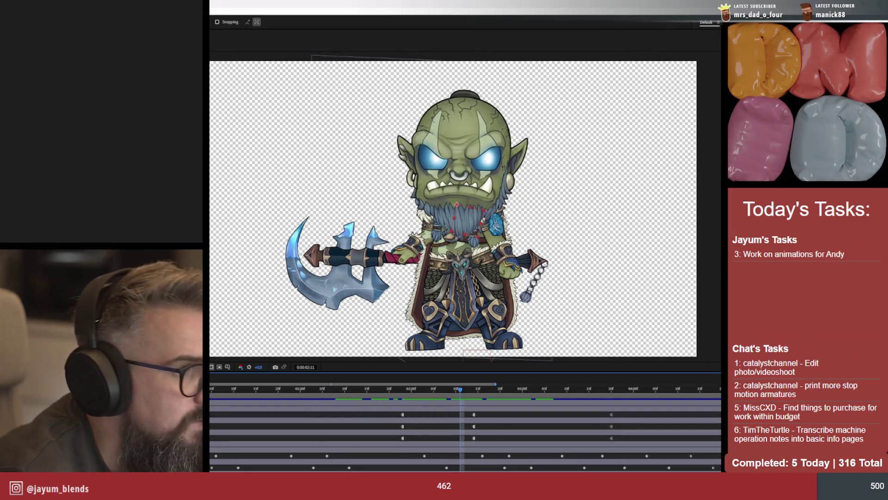
left_click(430, 390)
key("space")
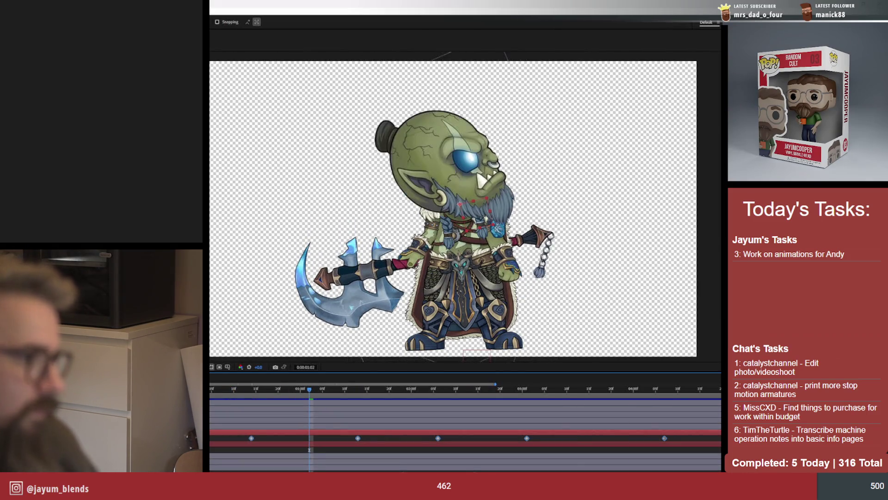
key("space")
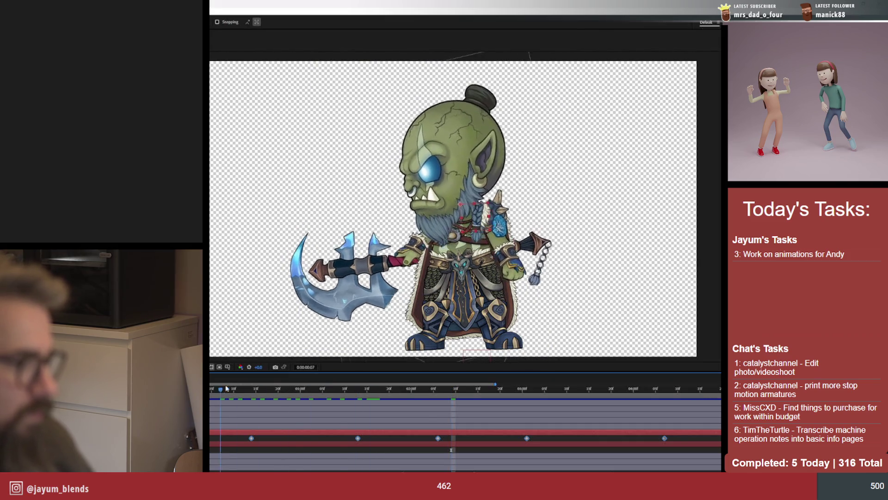
scroll(321, 378, "up", 2)
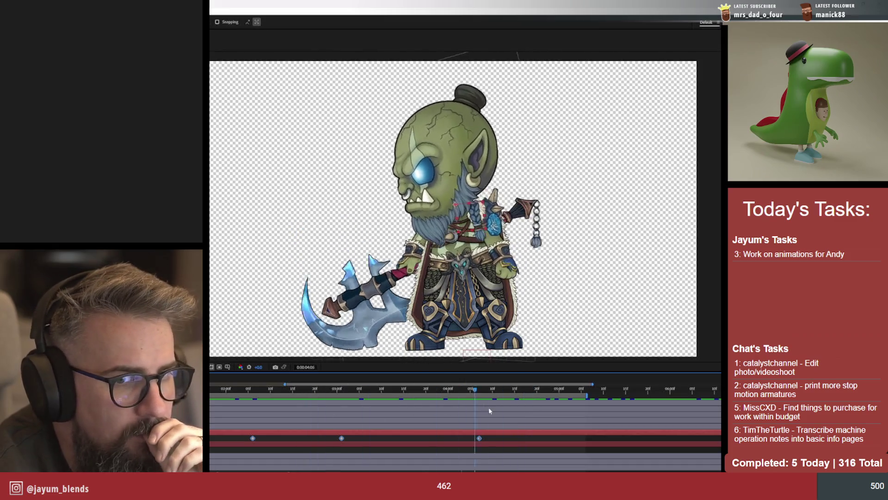
left_click(257, 411)
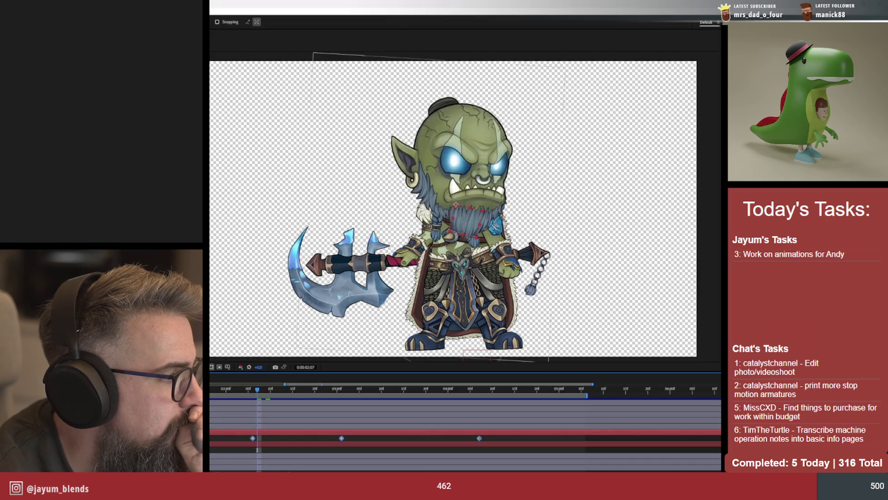
key("space")
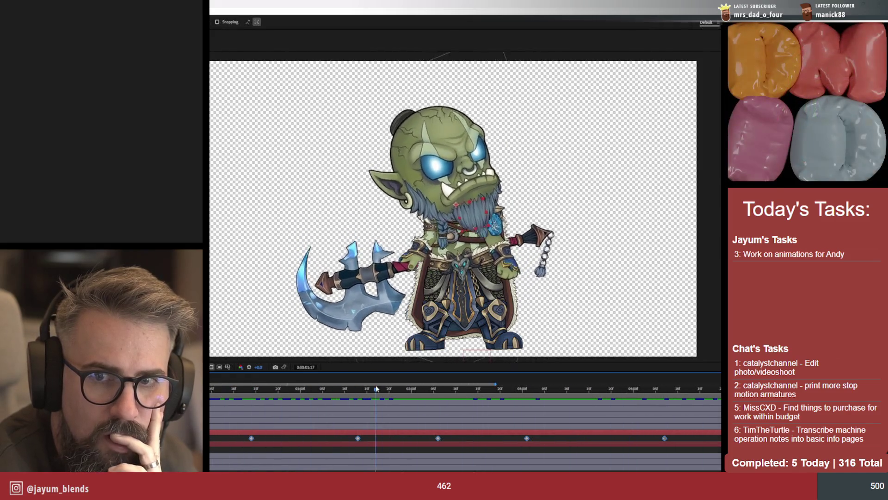
key("Escape")
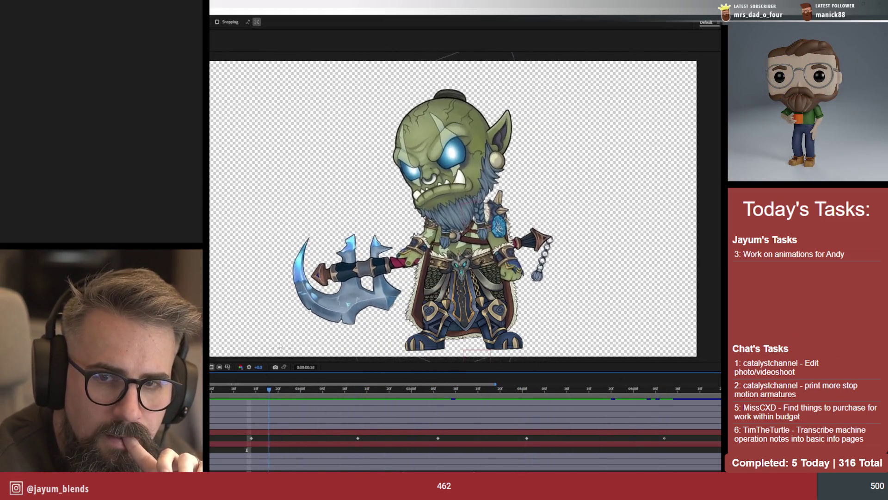
key("space")
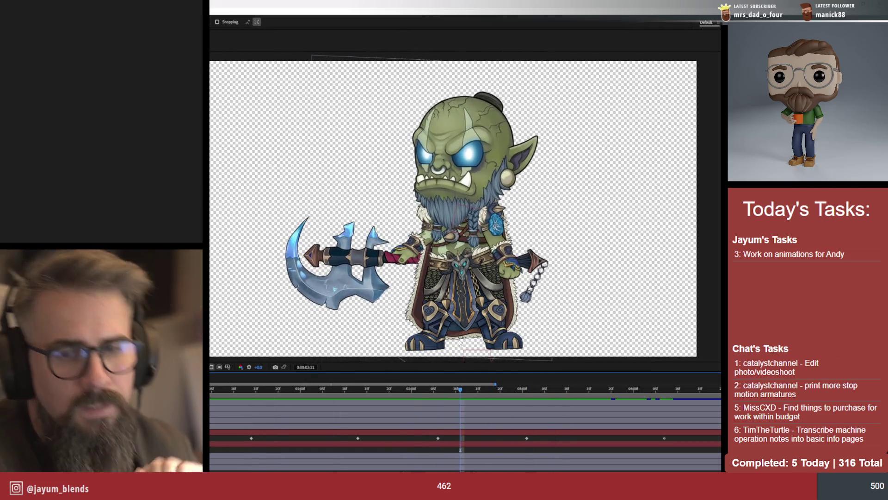